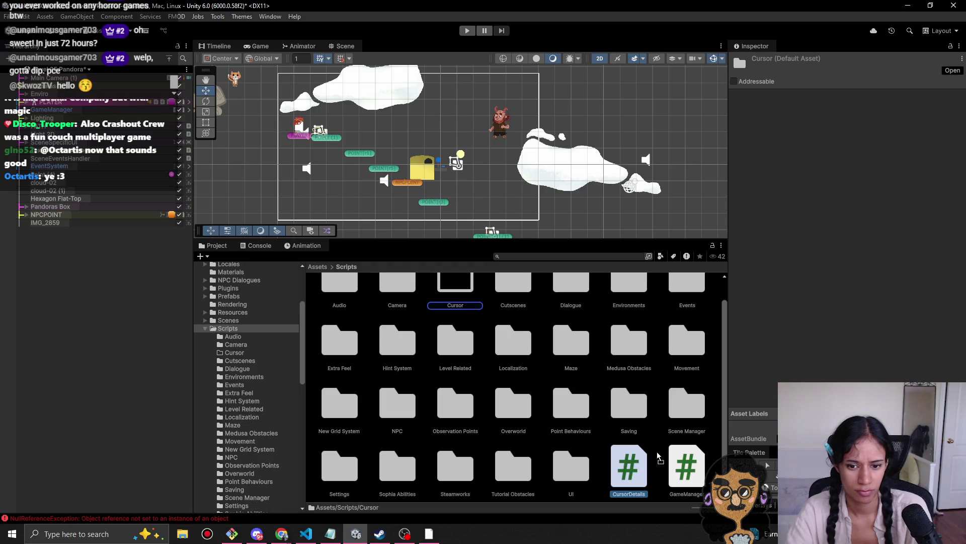
Step: Browse the Editor, Concept Art and Graphics folders, returning to the Assets root each time
click(317, 268)
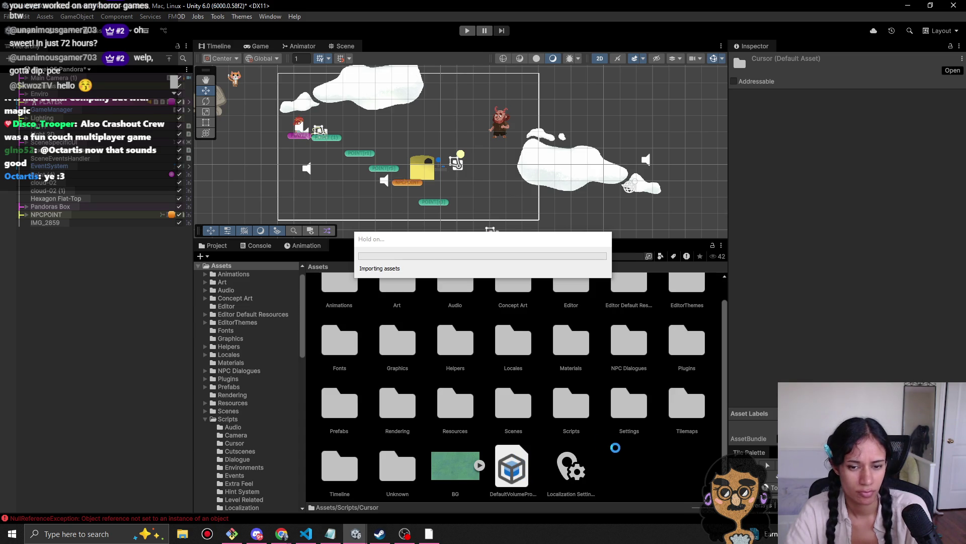
double_click(572, 310)
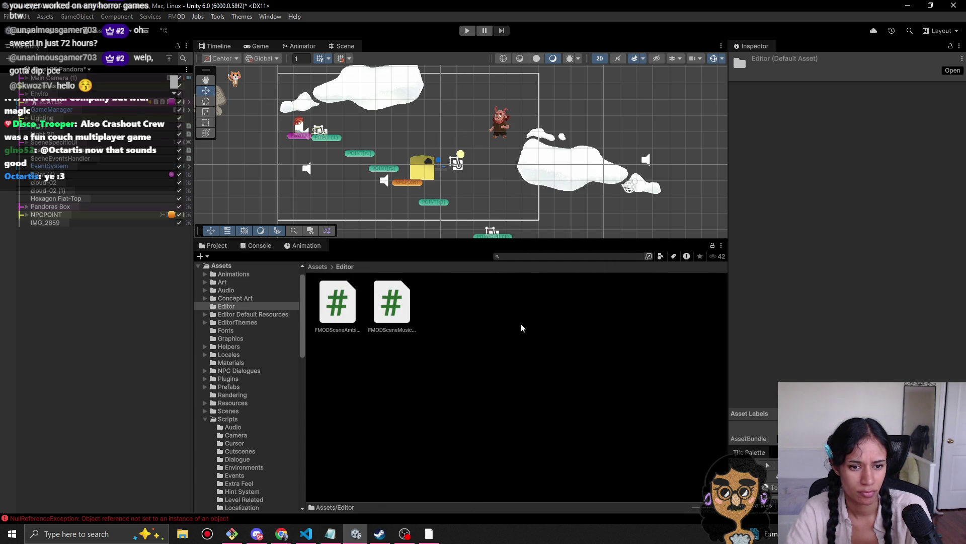
click(317, 266)
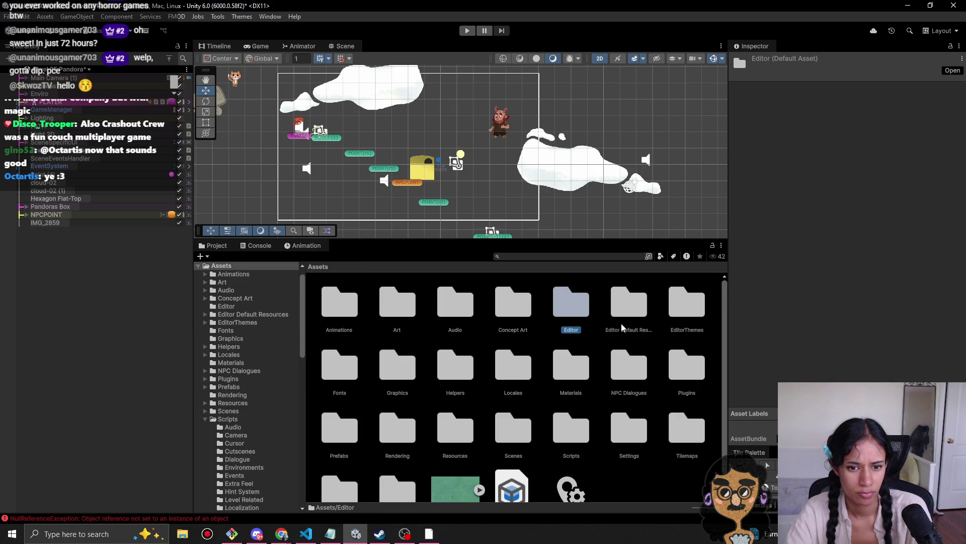
double_click(513, 302)
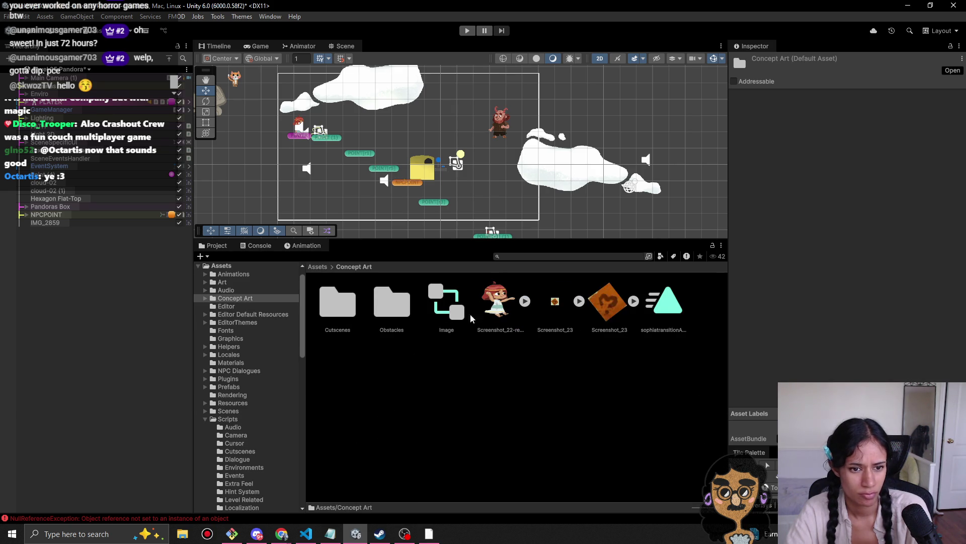
click(319, 267)
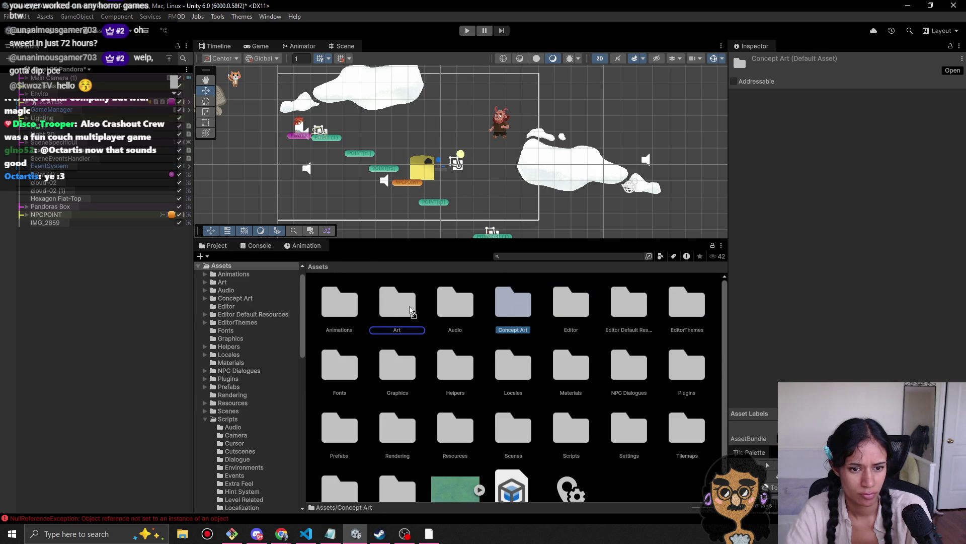
double_click(408, 358)
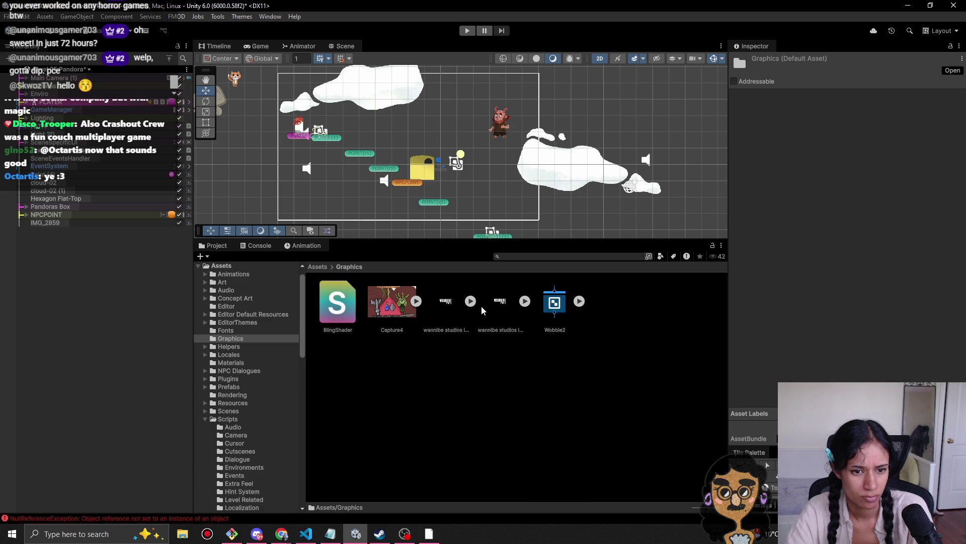
click(321, 267)
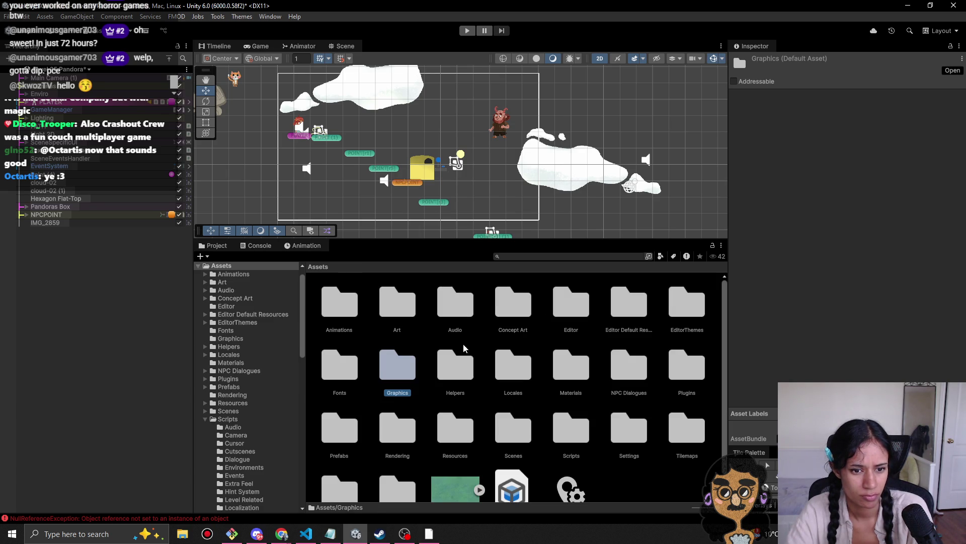
Step: Inspect the two small sprites and the BlingShader asset inside the Graphics folder
double_click(395, 381)
click(518, 309)
click(431, 313)
click(337, 314)
click(317, 266)
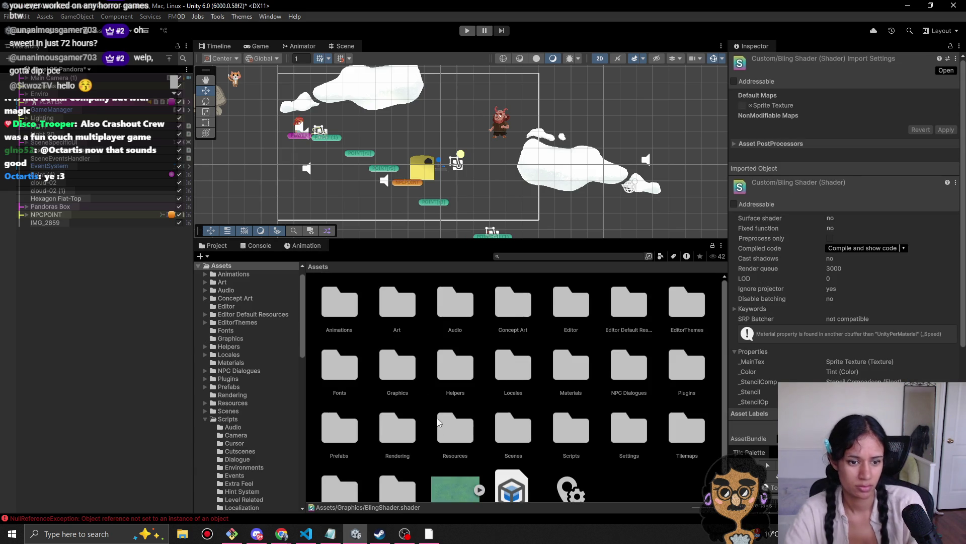
click(403, 374)
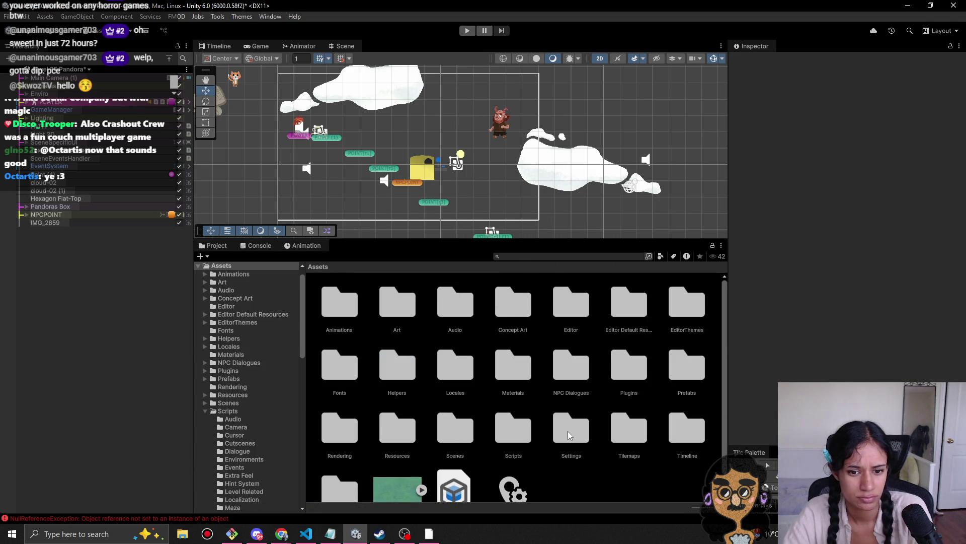
Step: Review NPC Dialogues, Editor and Editor Default Resources/Febucci, then drag Editor Default Resources into Helpers
double_click(571, 365)
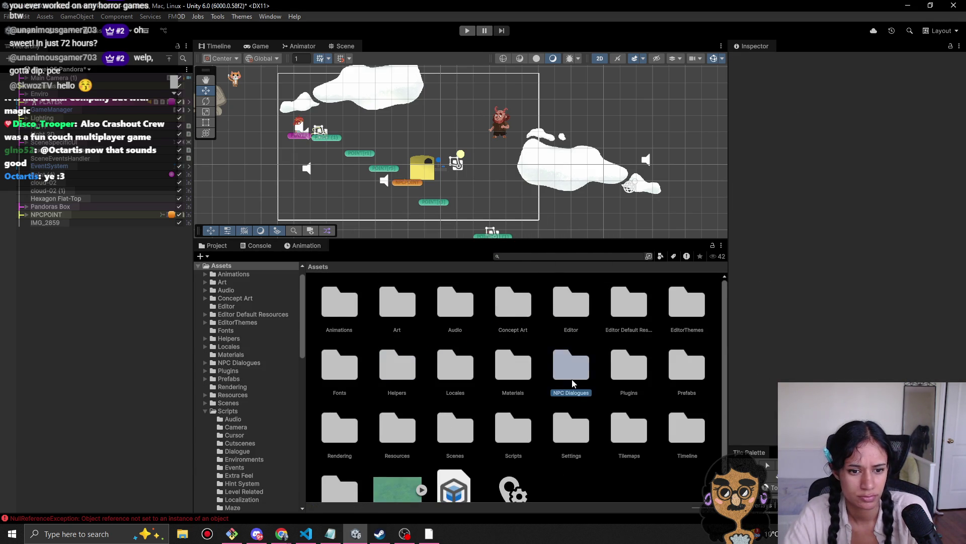
click(318, 267)
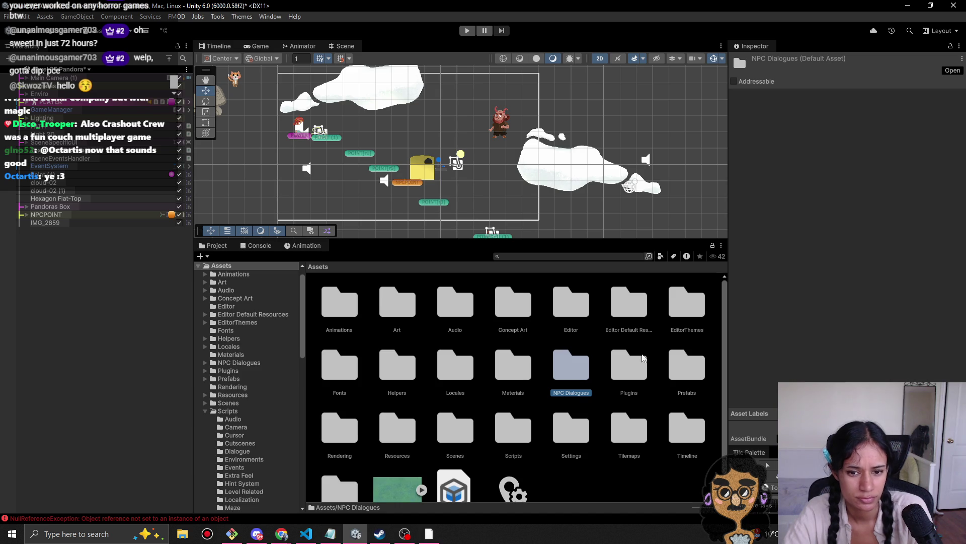
double_click(577, 308)
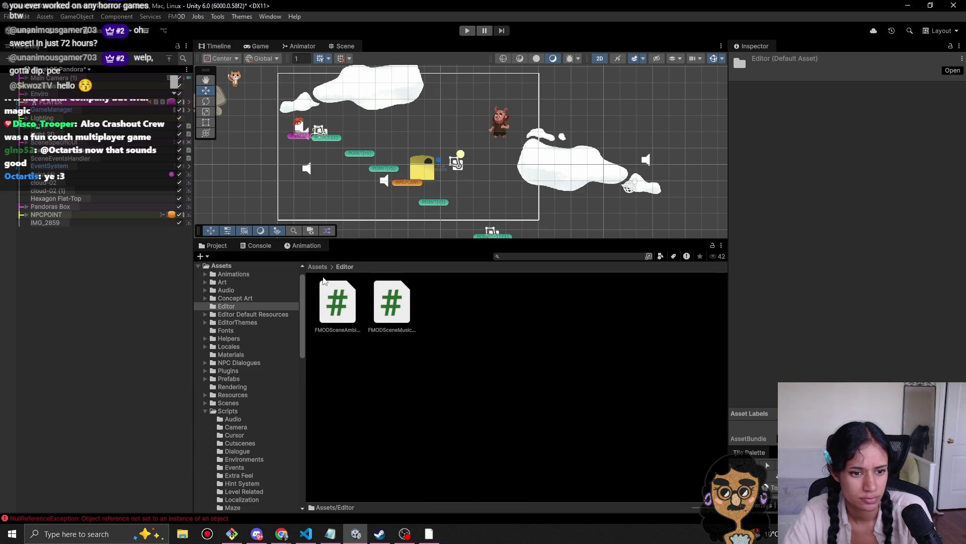
click(318, 267)
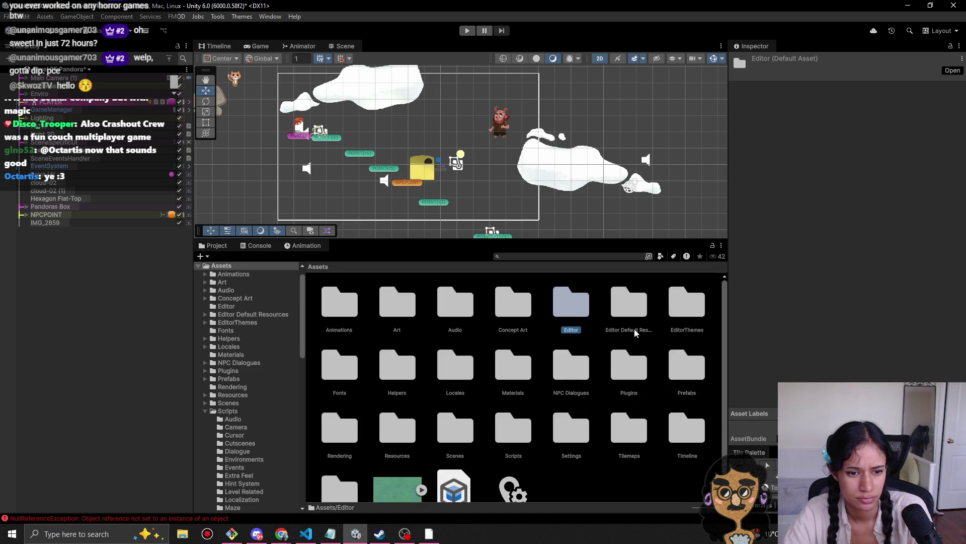
double_click(628, 305)
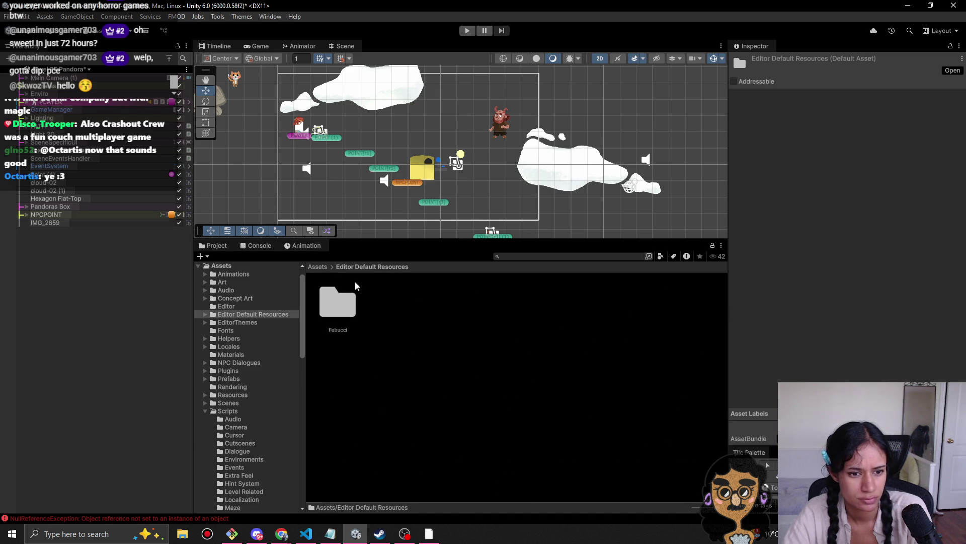
double_click(346, 311)
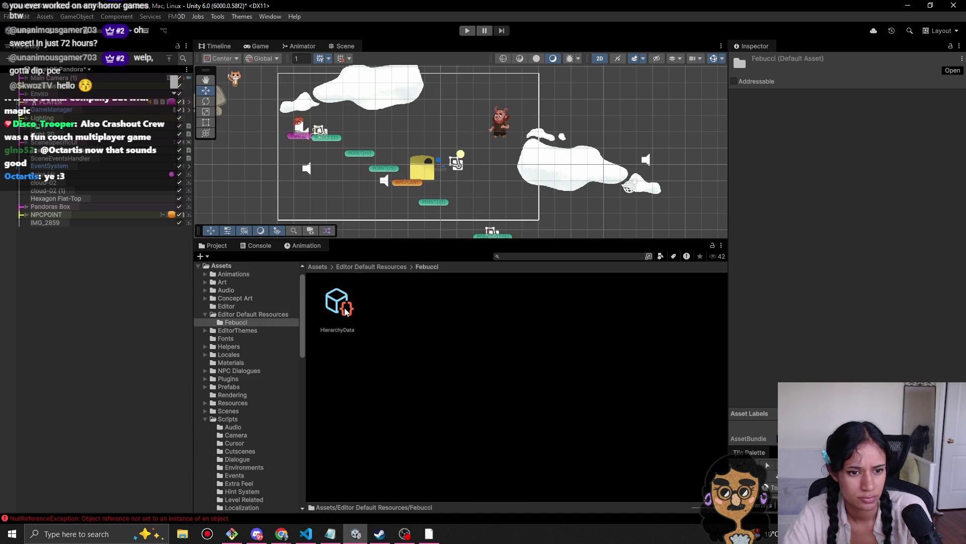
click(322, 266)
scroll(654, 348, down, 1)
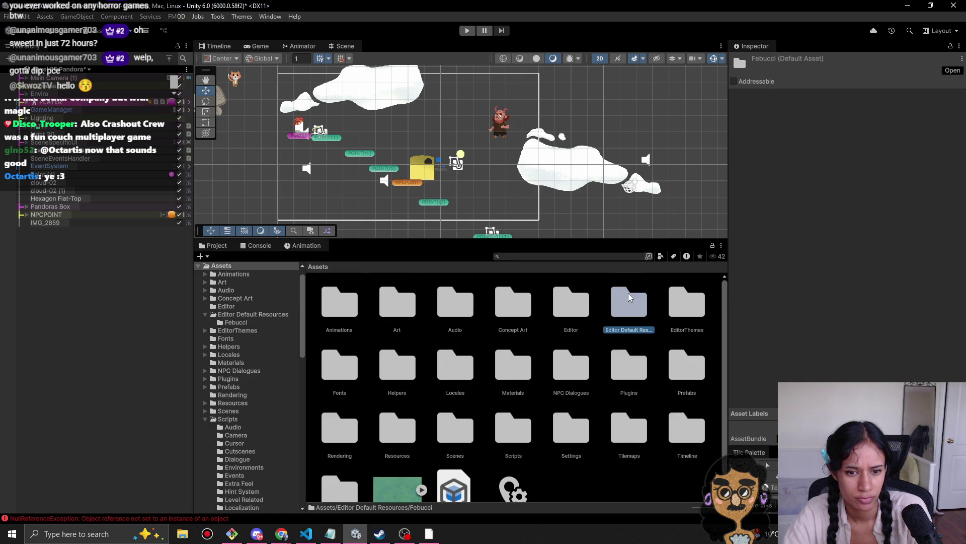
mouse_move(307, 434)
mouse_down()
mouse_move(573, 455)
mouse_move(709, 450)
mouse_move(575, 468)
mouse_move(635, 398)
mouse_move(518, 373)
mouse_move(350, 373)
mouse_move(718, 333)
mouse_move(412, 336)
mouse_move(606, 382)
mouse_move(352, 379)
mouse_move(408, 384)
mouse_up()
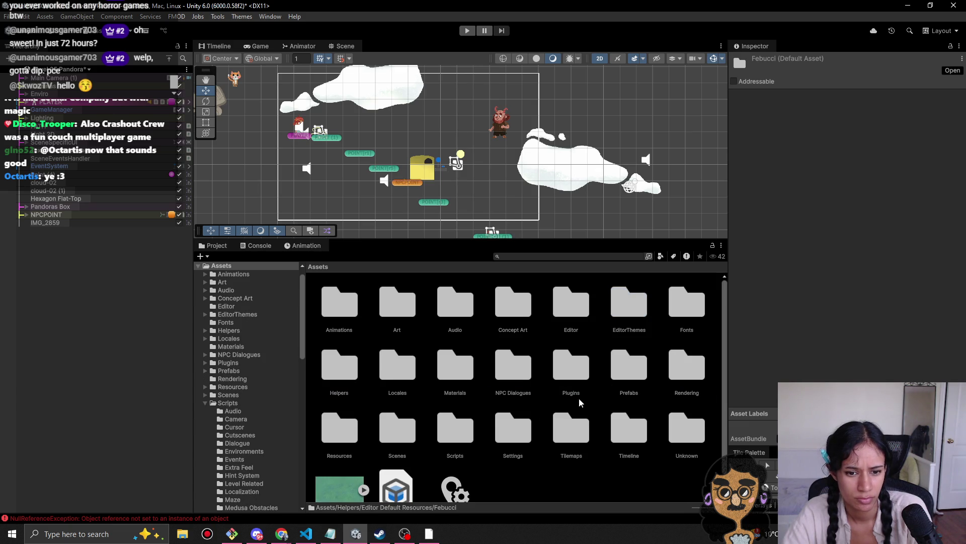
Step: Drop Editor Default Resources into Helpers, then look through the Plugins/FMOD and Rendering folders
mouse_move(573, 368)
mouse_down()
mouse_move(342, 381)
mouse_move(584, 380)
mouse_up()
double_click(576, 381)
double_click(382, 306)
click(346, 266)
click(316, 266)
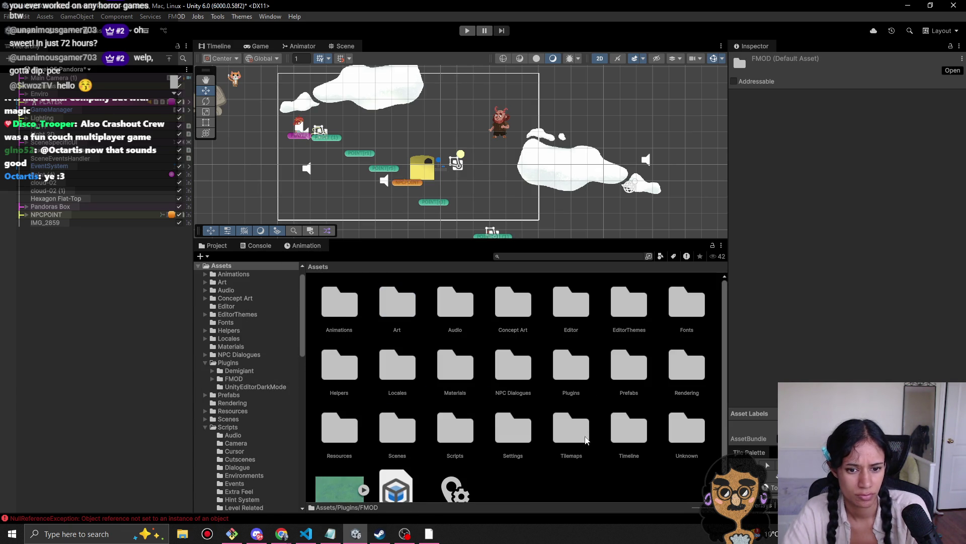
double_click(685, 366)
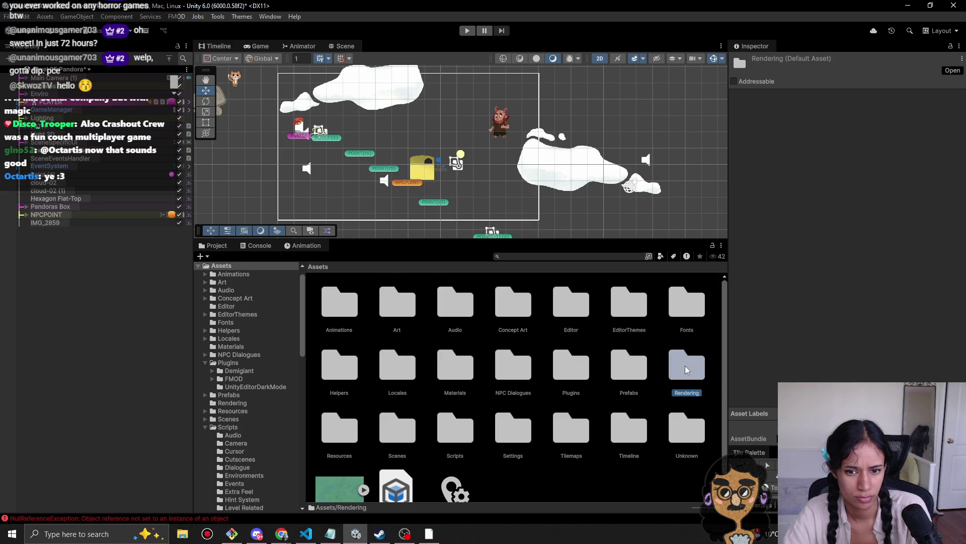
click(317, 267)
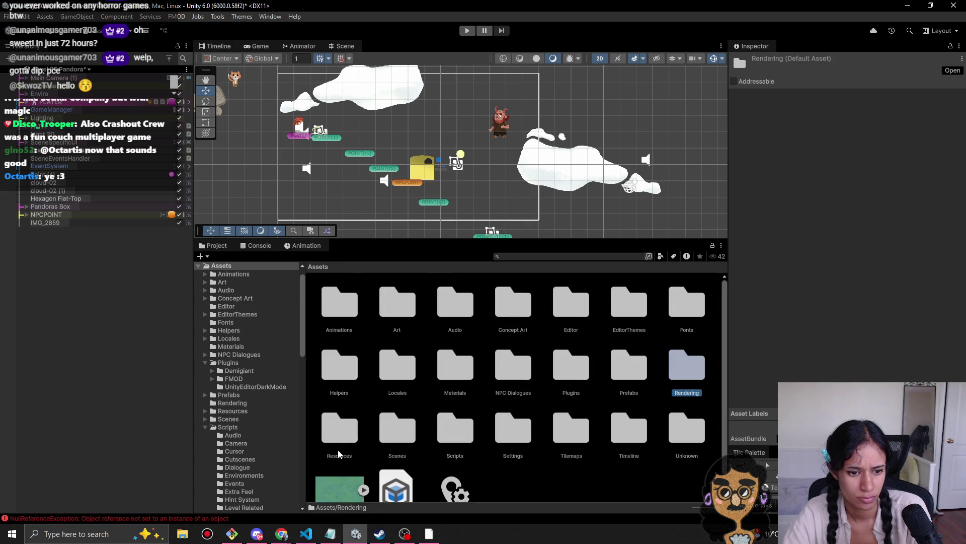
Step: Check the Locales folder and move the Localization Settings asset into it
scroll(408, 453, down, 1)
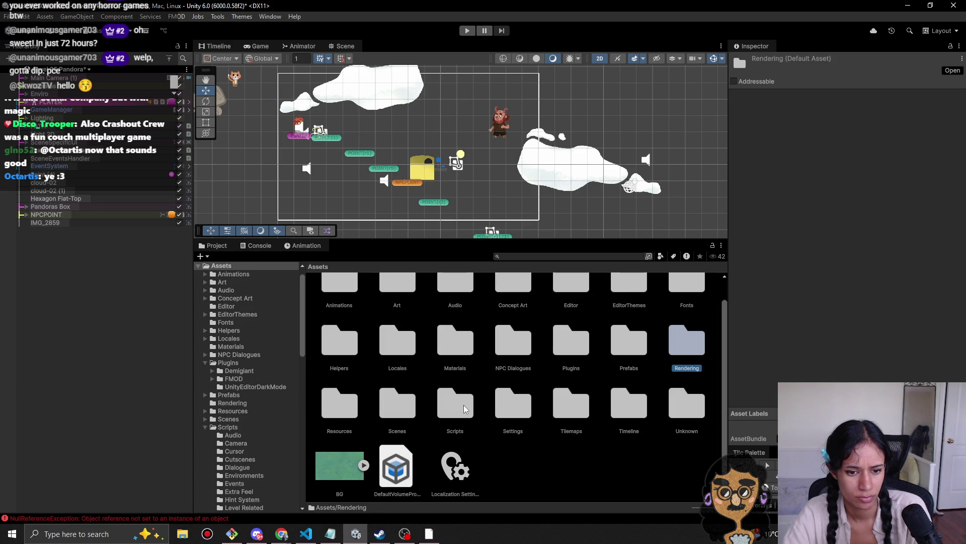
click(466, 477)
click(581, 480)
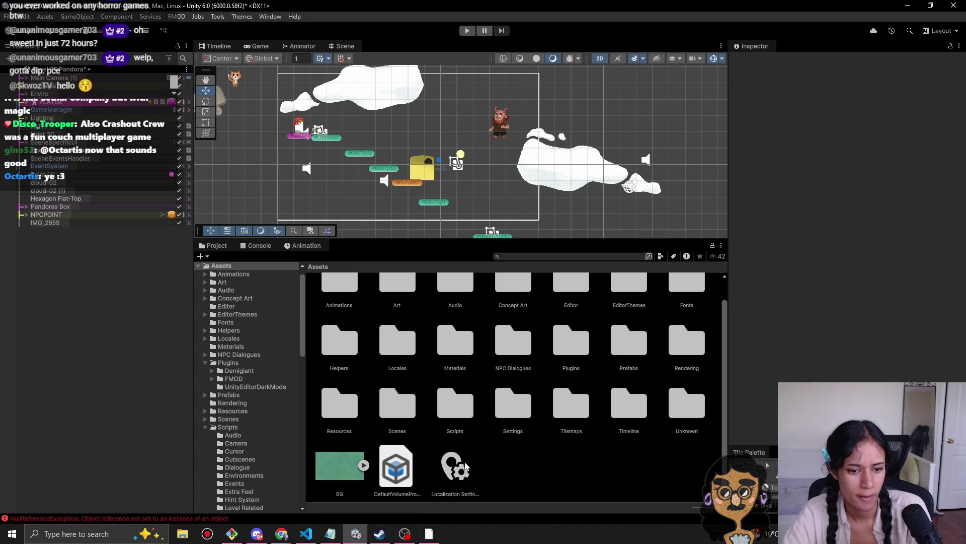
double_click(398, 349)
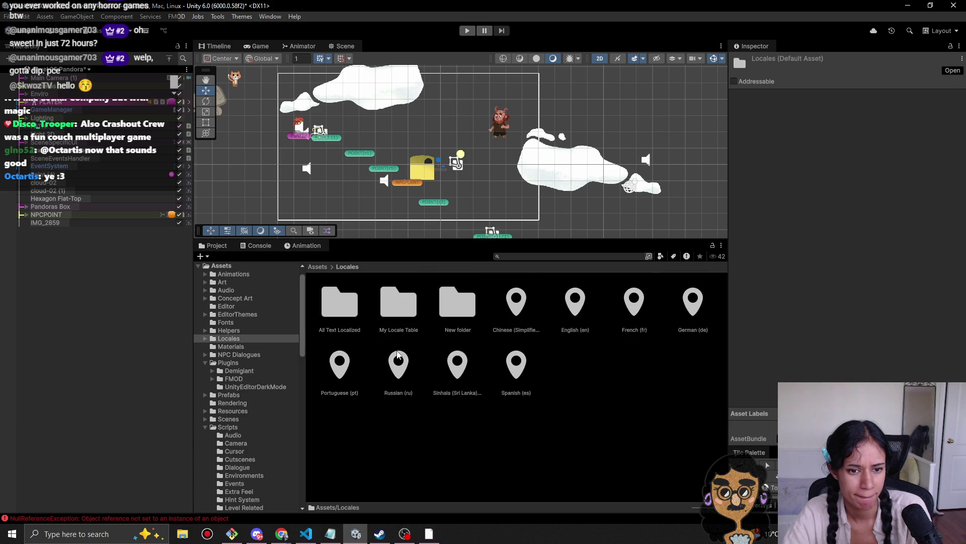
click(317, 266)
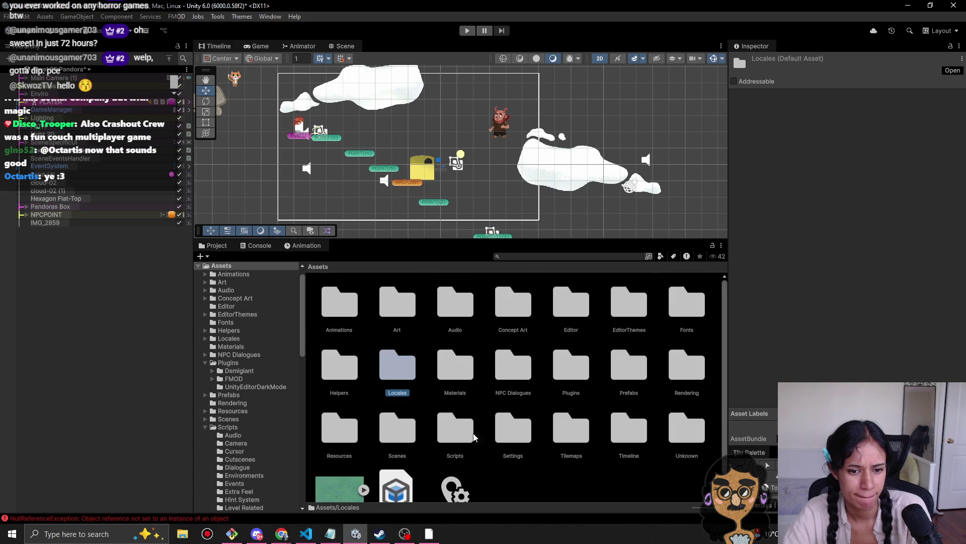
drag(462, 503, 408, 358)
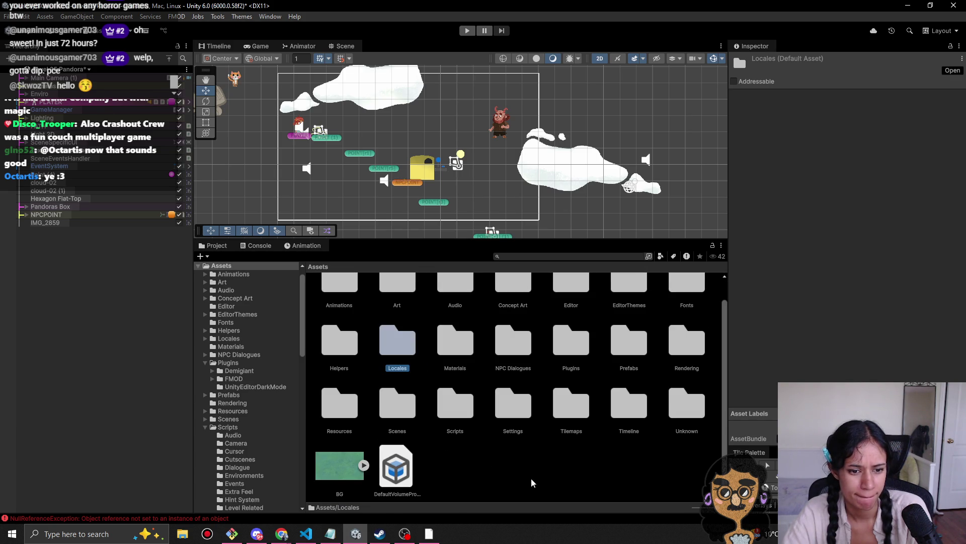
Step: Move DefaultVolumeProfile into the Rendering folder and open BG.png in an external image viewer
click(408, 480)
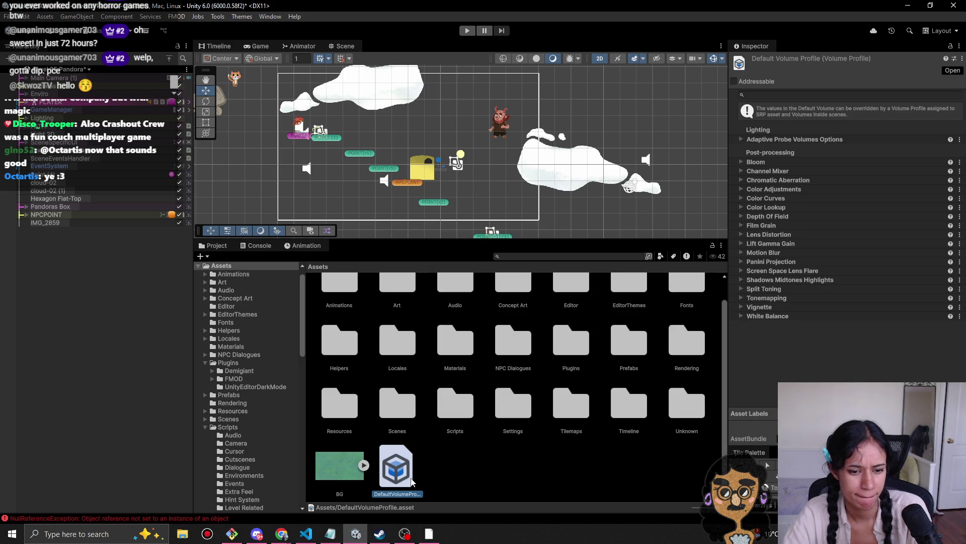
mouse_move(399, 480)
mouse_down()
mouse_move(400, 425)
mouse_move(686, 365)
mouse_up()
click(350, 476)
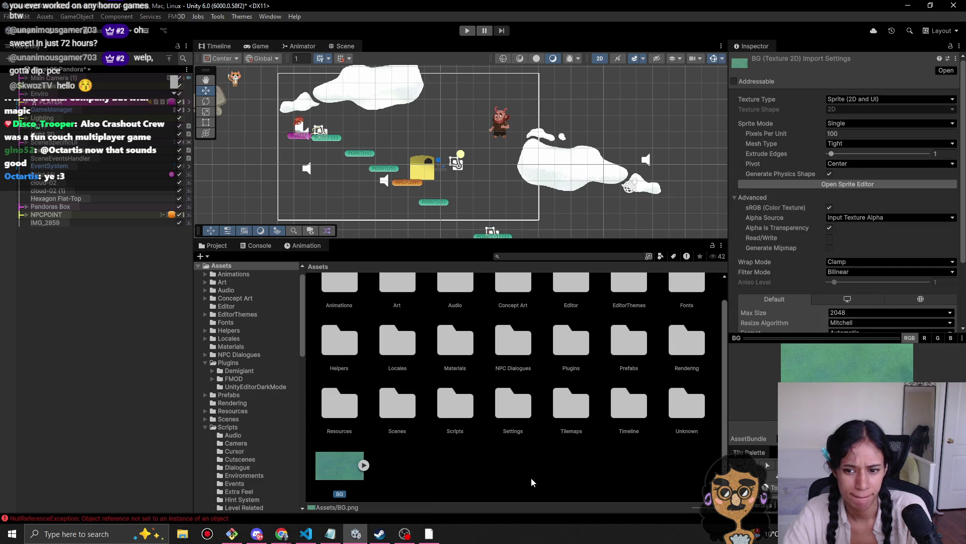
double_click(348, 467)
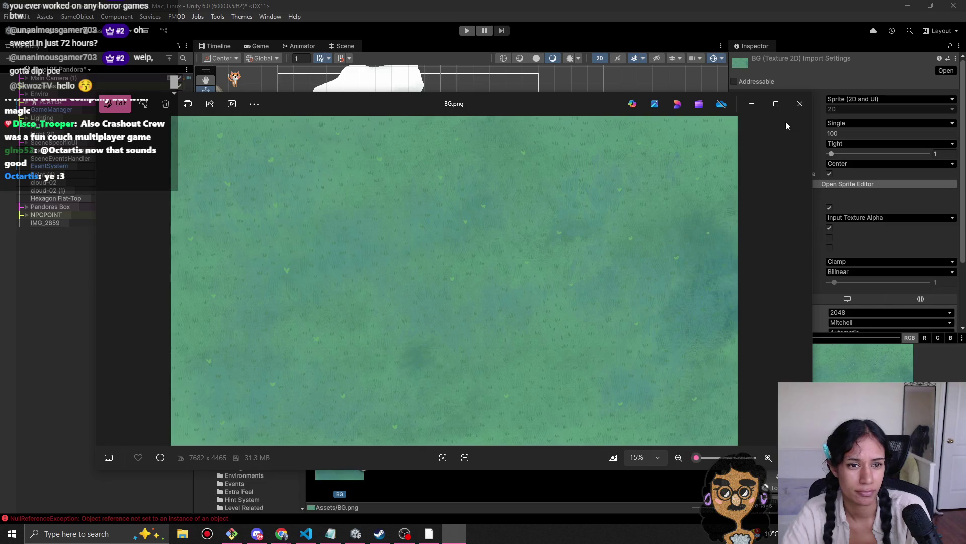
click(799, 104)
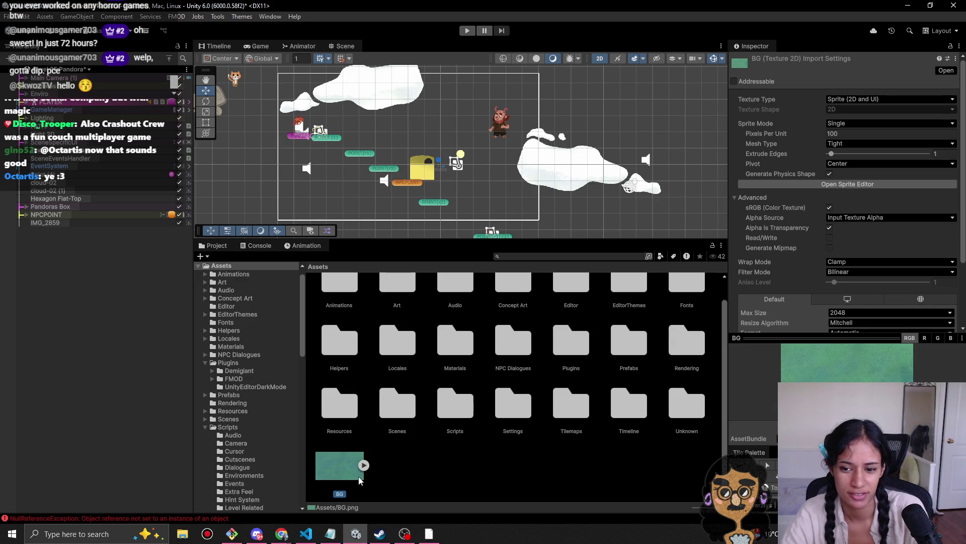
key(Delete)
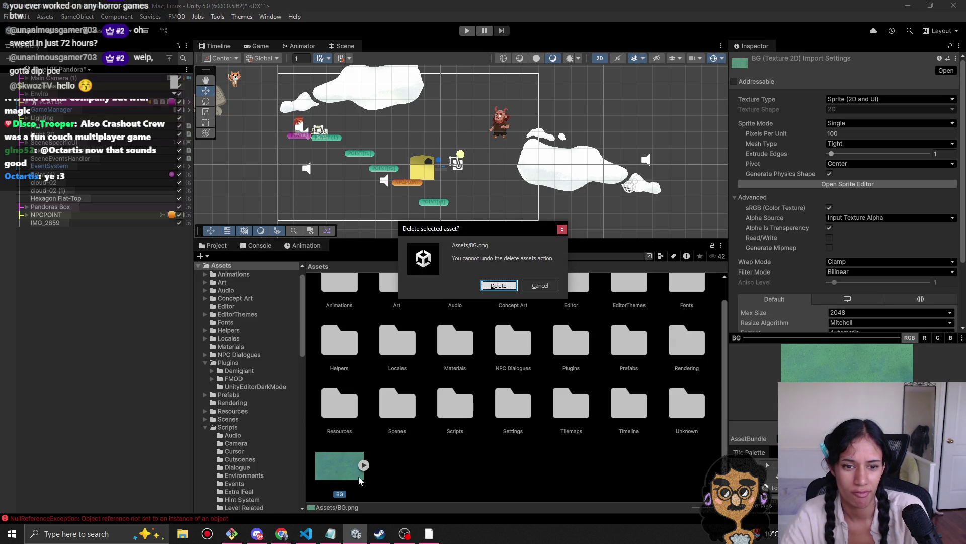
Step: Confirm deleting BG.png, then inspect forest-grass-pattern in Art > Environments > Forest > BackGround
click(498, 285)
double_click(402, 316)
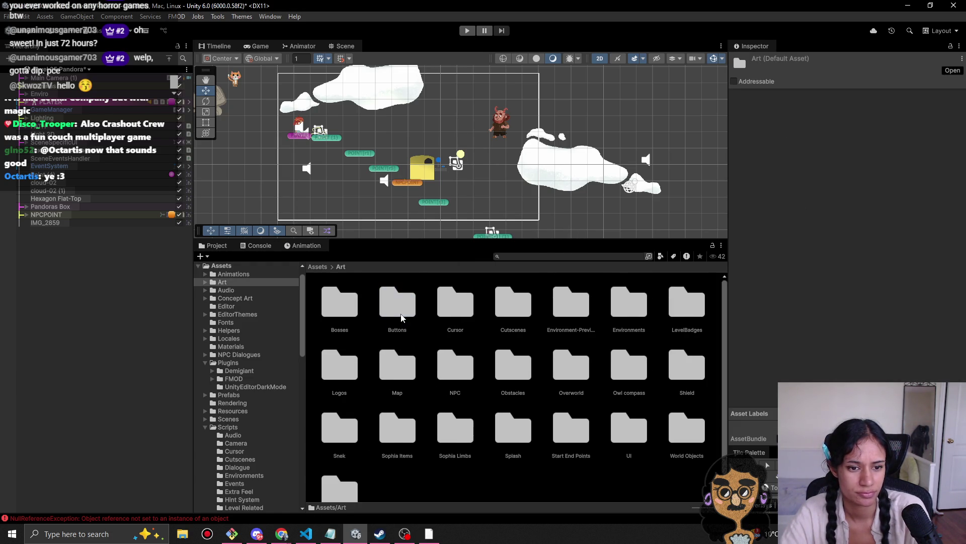
double_click(626, 312)
double_click(338, 304)
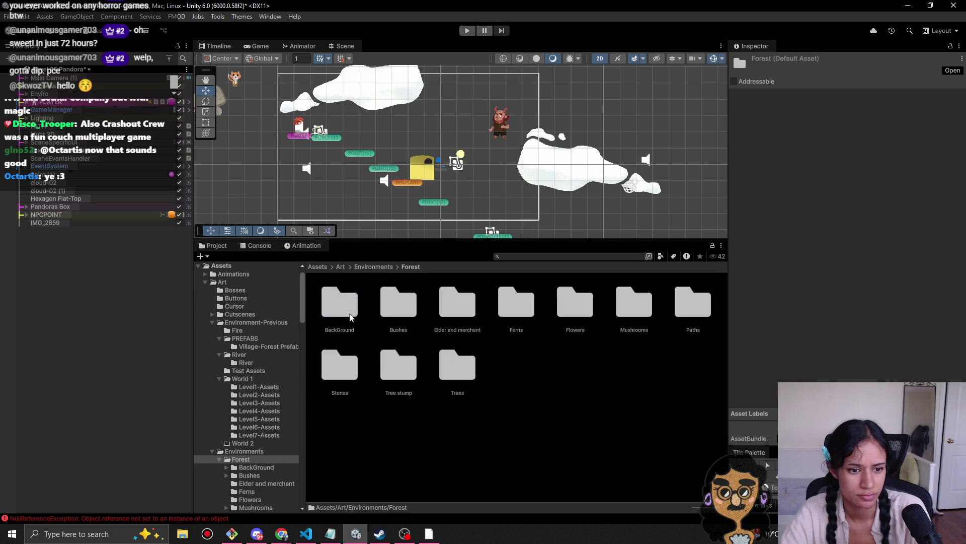
double_click(341, 315)
click(562, 308)
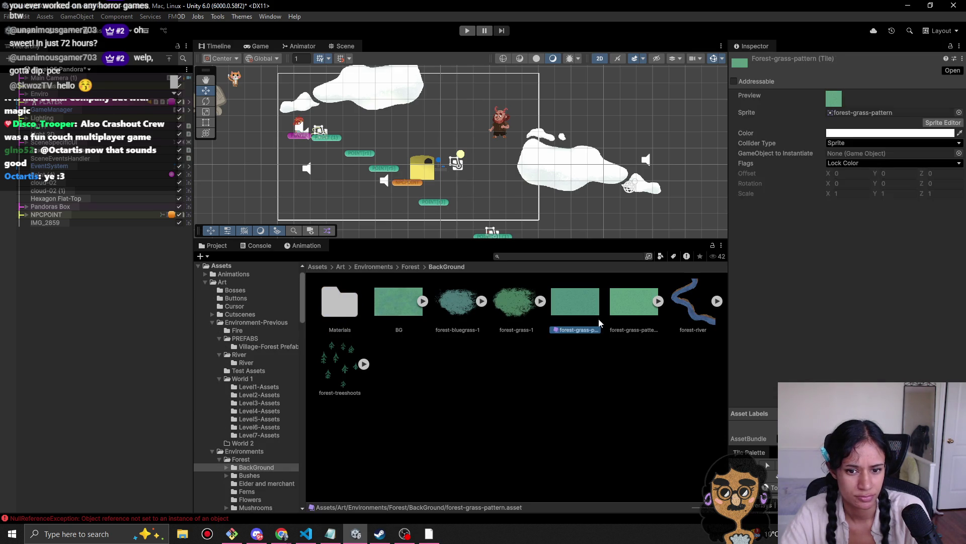
click(633, 322)
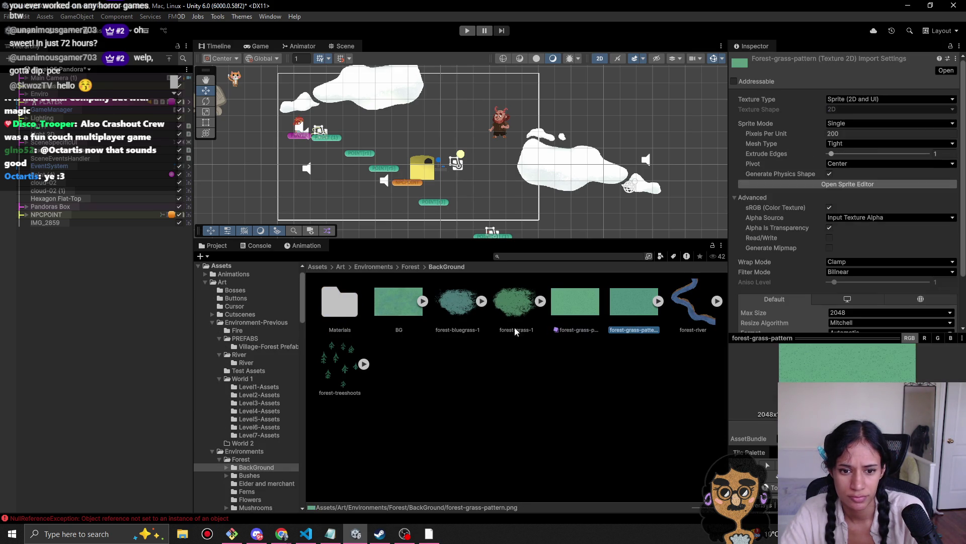
Step: Compare the BG and forest-grass-pattern textures and inspect the forest-river material
click(407, 318)
click(630, 325)
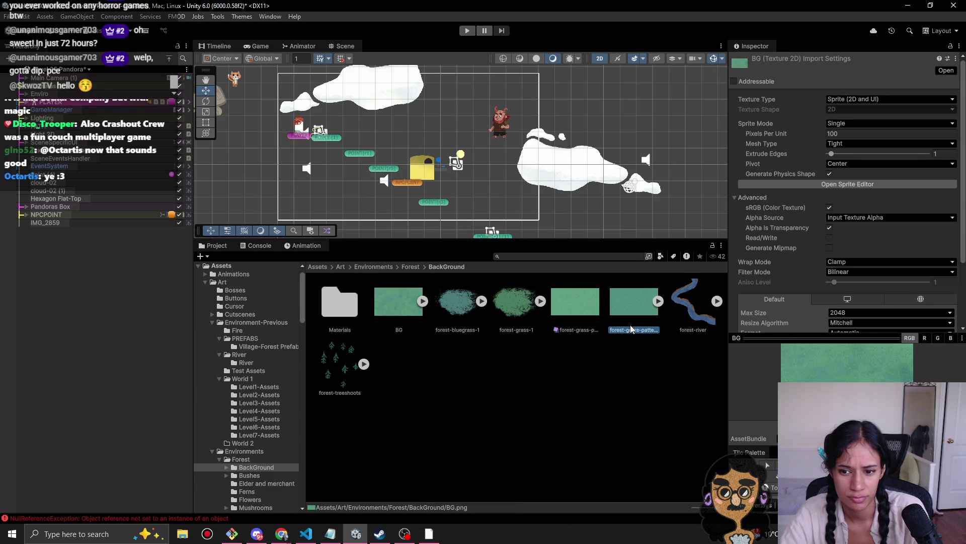
click(413, 312)
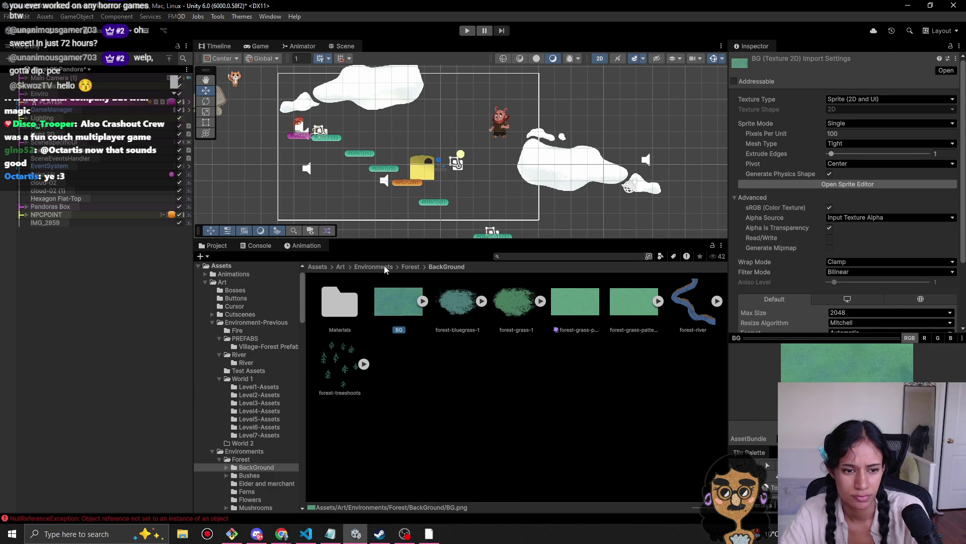
double_click(337, 297)
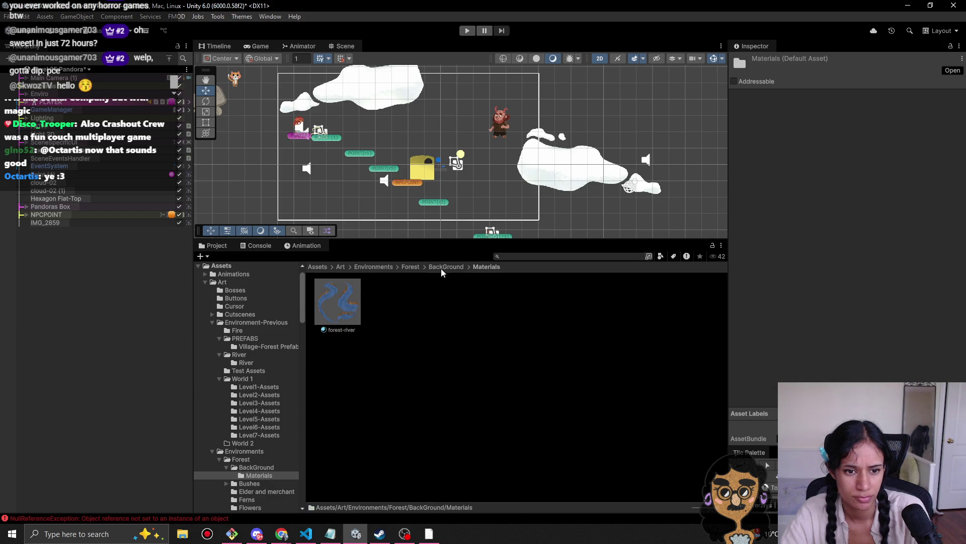
click(345, 307)
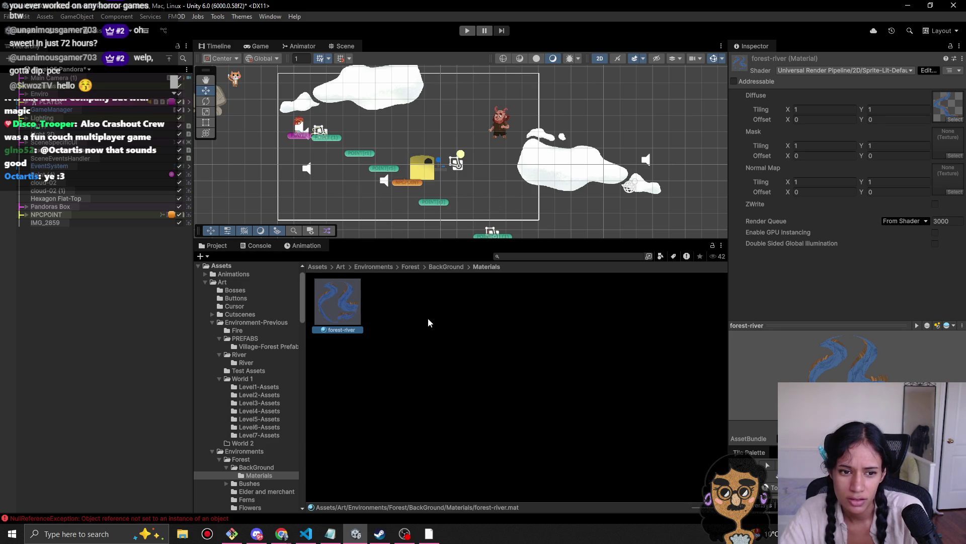
click(446, 267)
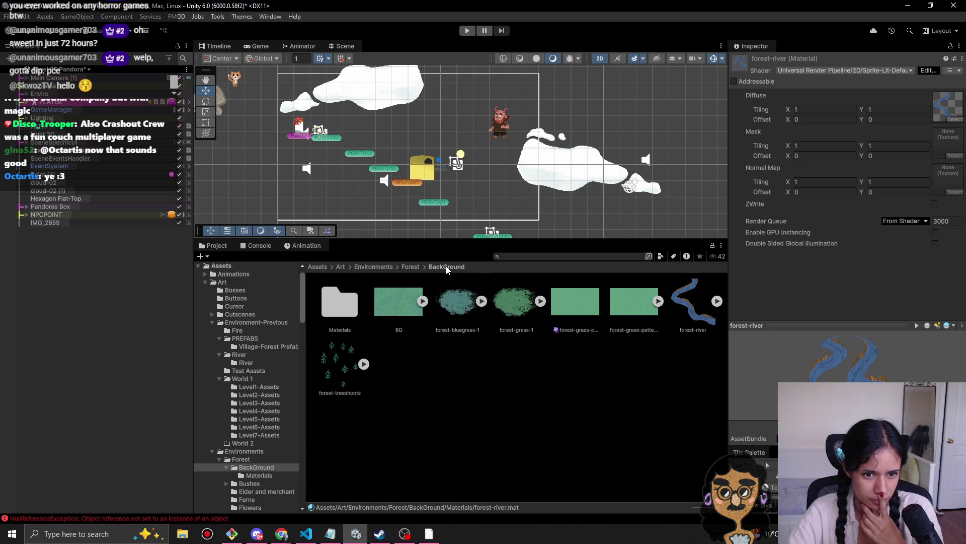
click(400, 267)
Step: Review the Flowers sprites and the Sophia Items folder, then return to the Assets root
double_click(575, 302)
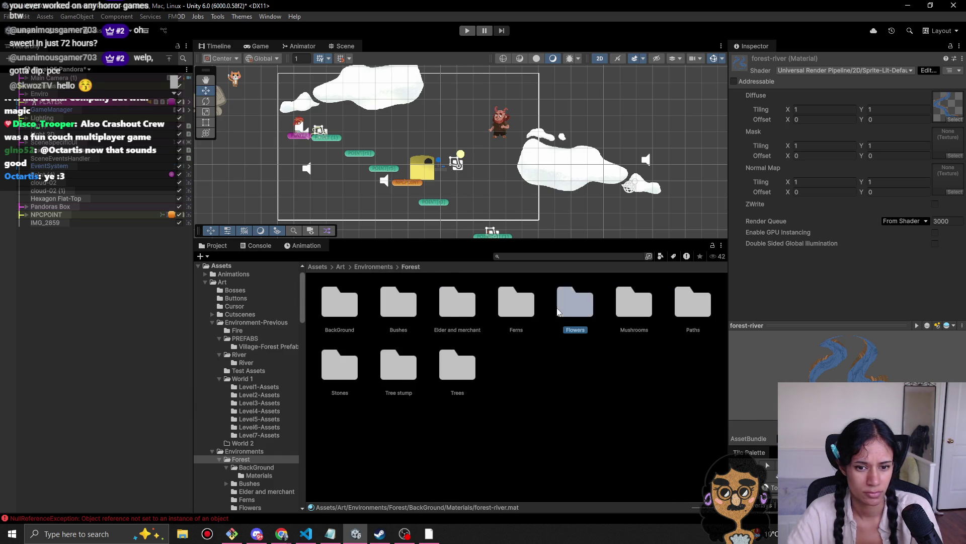
click(409, 266)
click(361, 266)
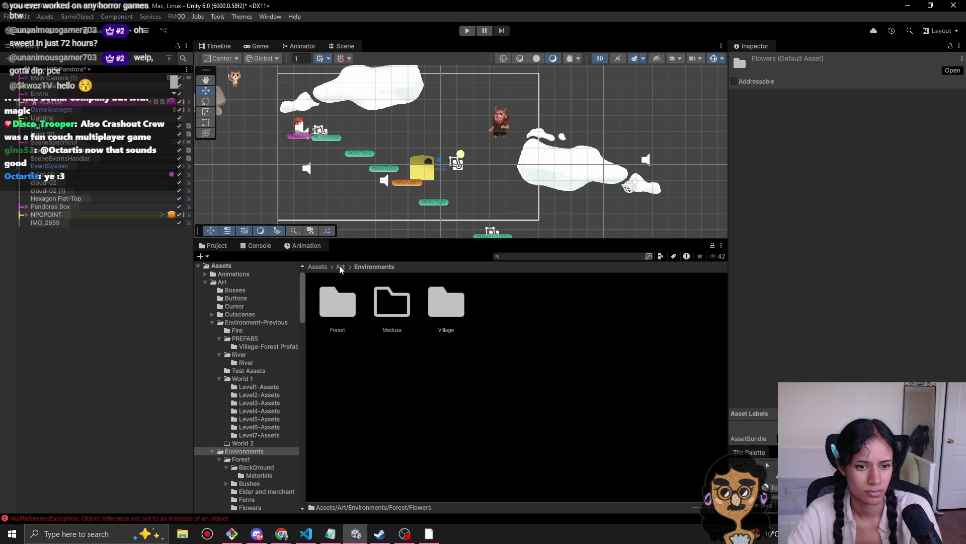
click(340, 266)
scroll(521, 437, down, 1)
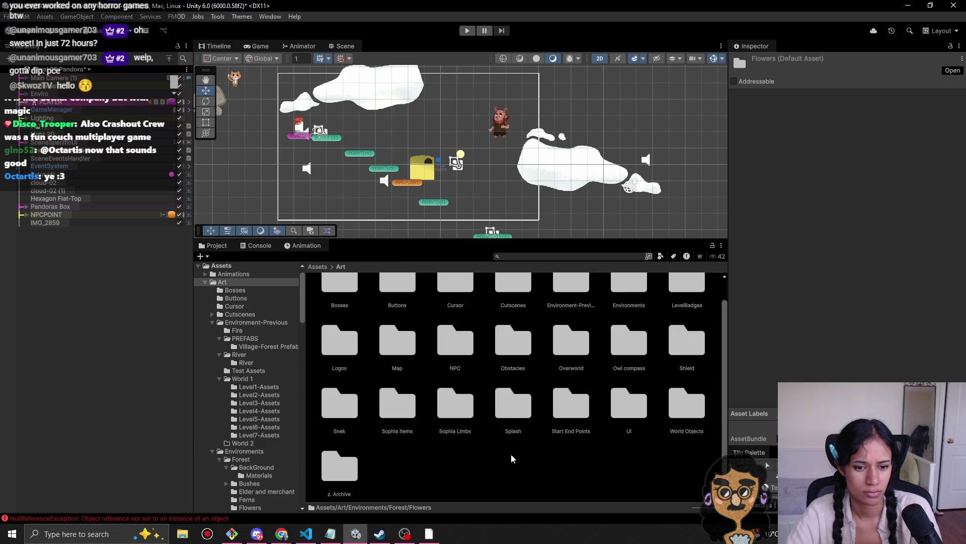
double_click(384, 406)
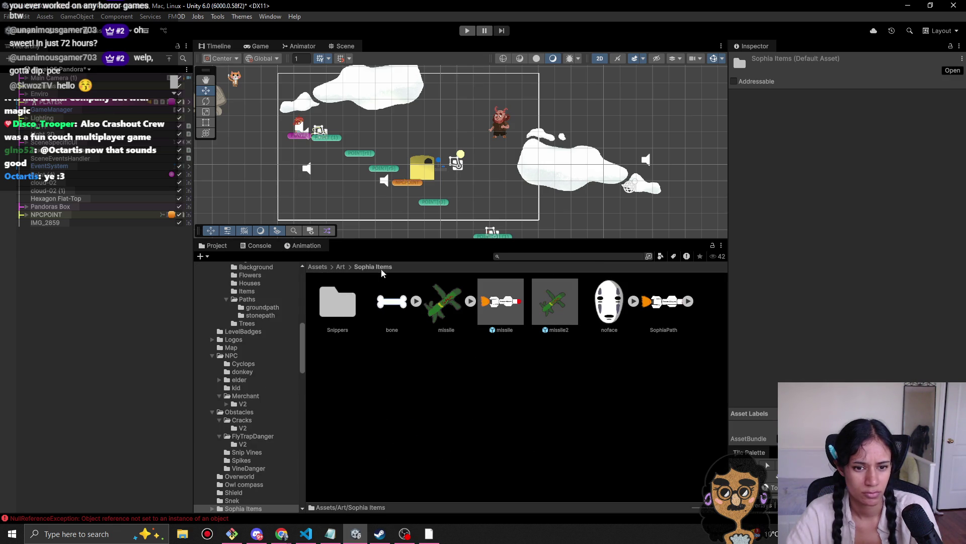
click(340, 267)
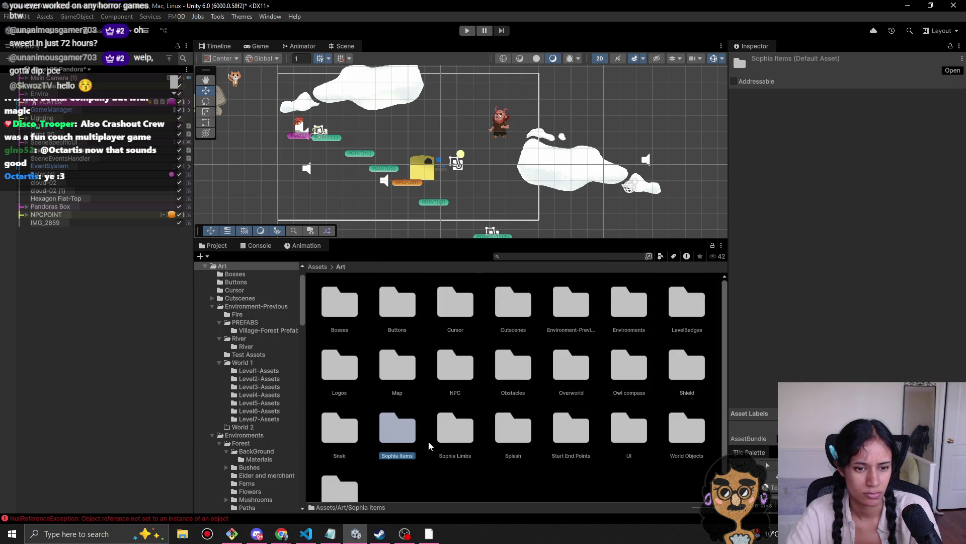
double_click(395, 423)
click(318, 267)
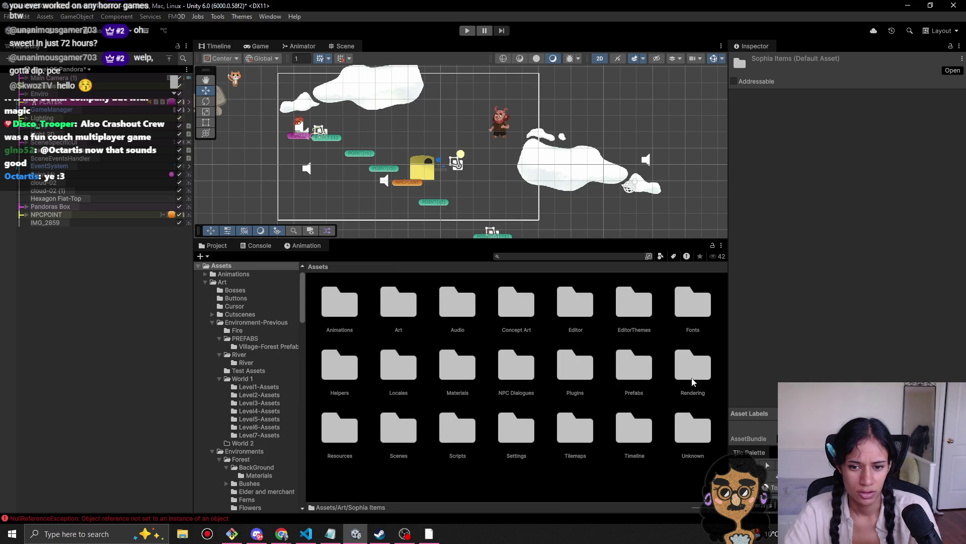
Step: Check the scripts in the Editor folder and clear the selection at the Assets root
double_click(575, 315)
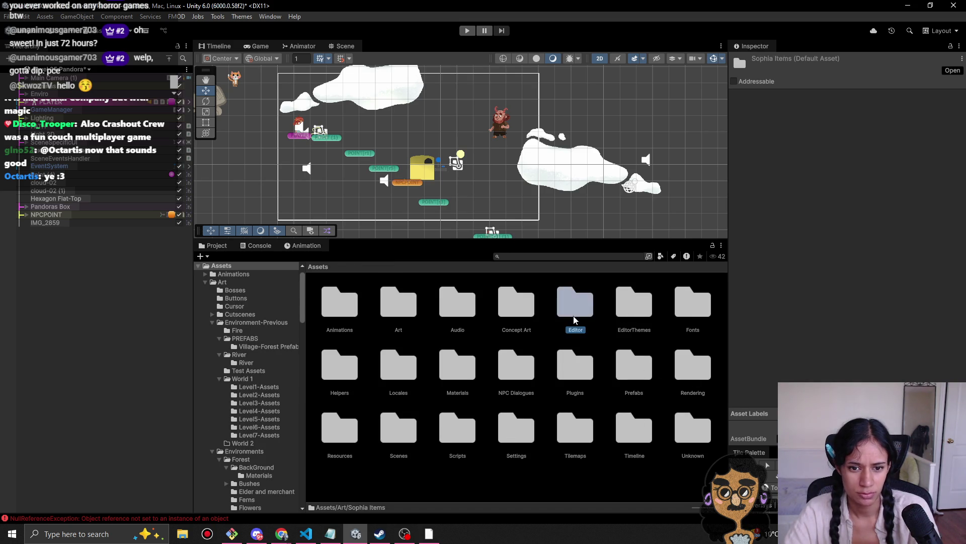
click(319, 266)
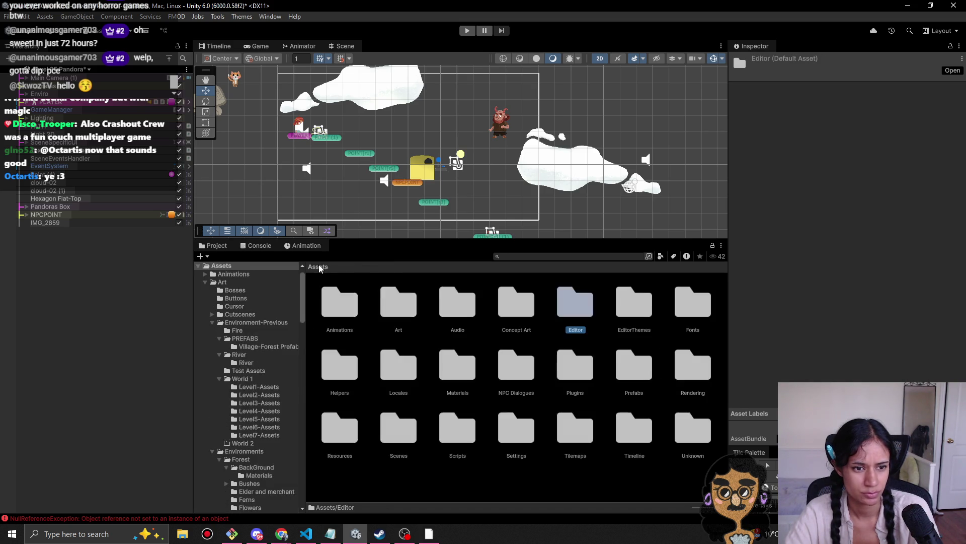
double_click(576, 322)
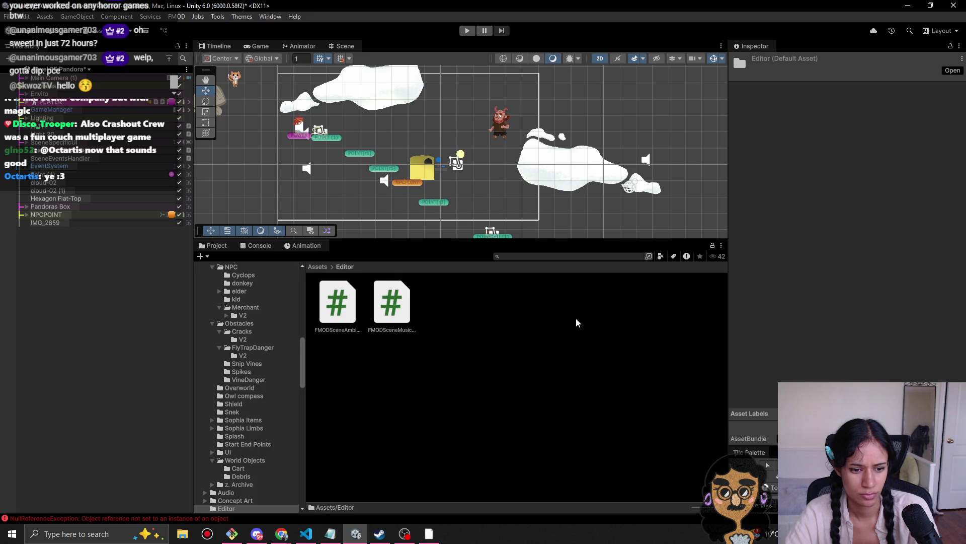
click(318, 267)
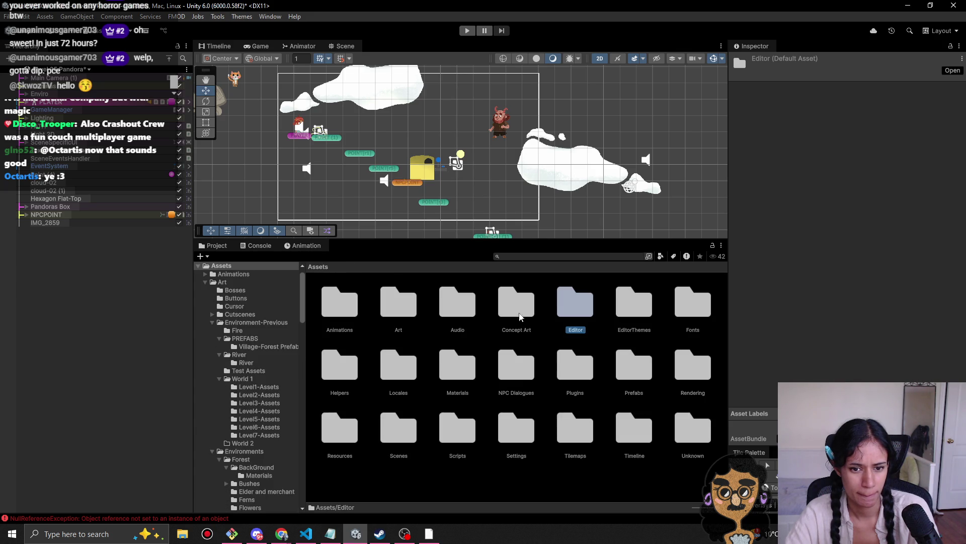
click(557, 475)
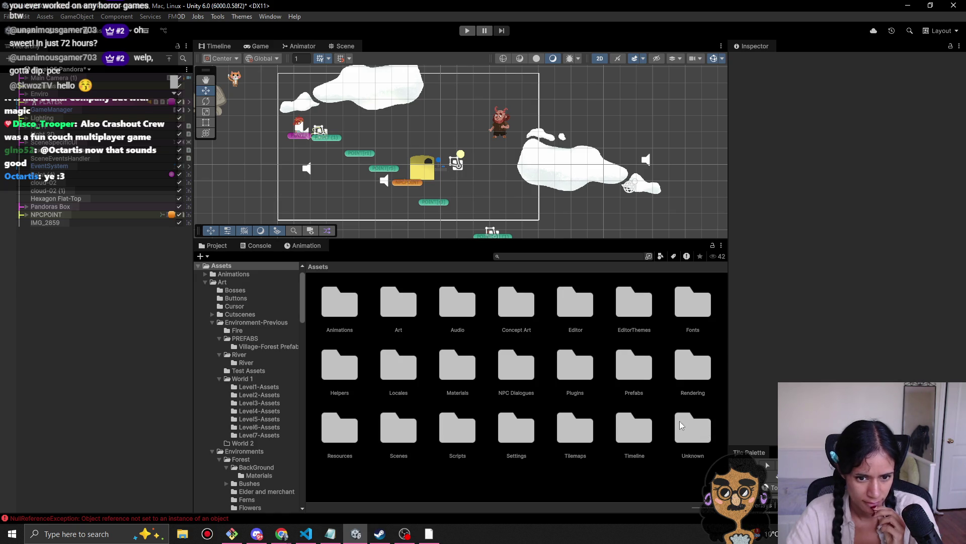
Step: Enlarge the Unity scene view, then run git status in Git Bash
drag(410, 240, 408, 309)
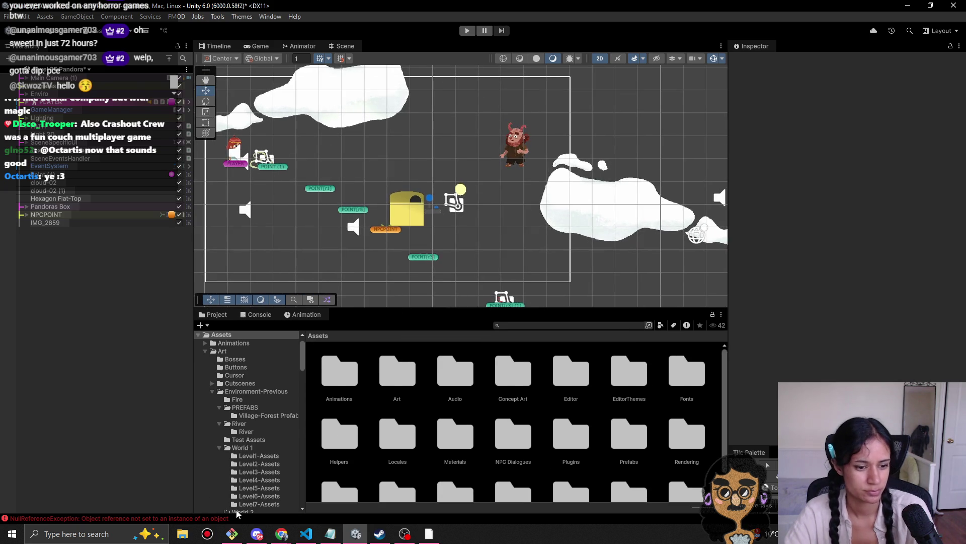
click(244, 535)
text(git s)
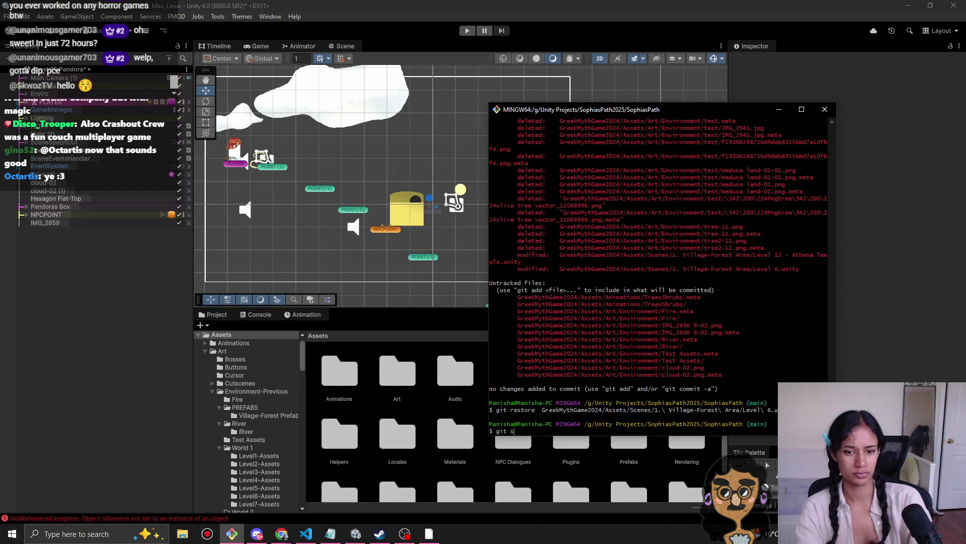
text(tus)
key(Return)
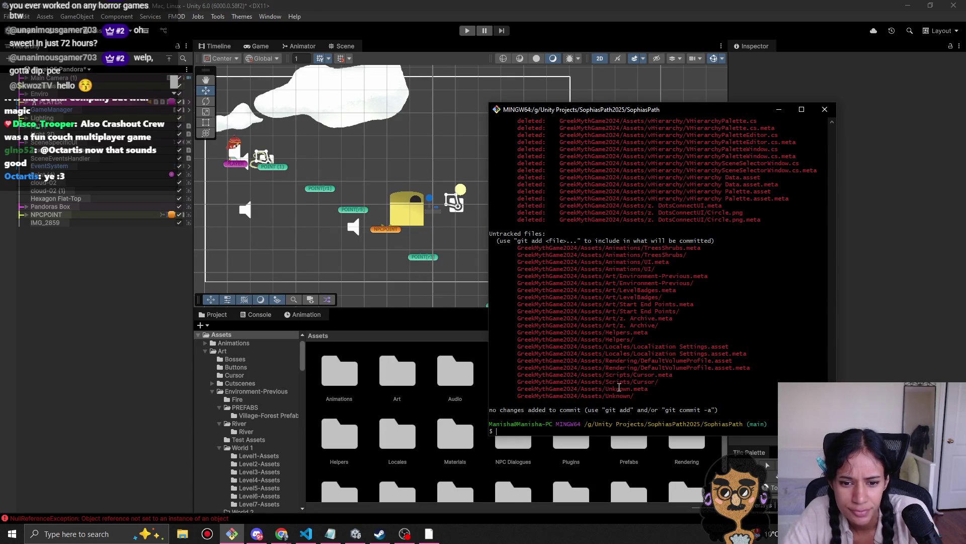
Step: Scroll through the git status output to review the deleted and untracked asset files
scroll(619, 387, up, 10)
scroll(633, 388, up, 11)
scroll(648, 385, down, 6)
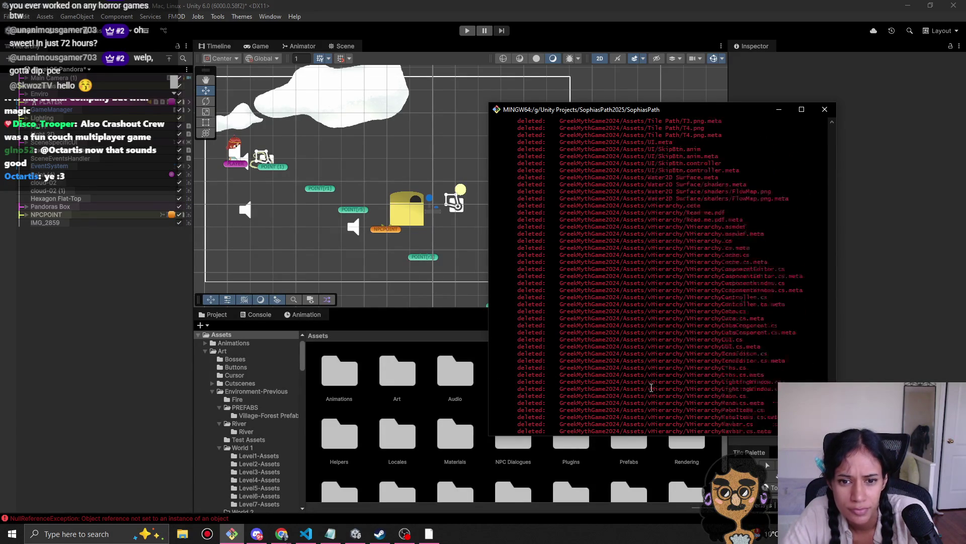
scroll(663, 392, up, 15)
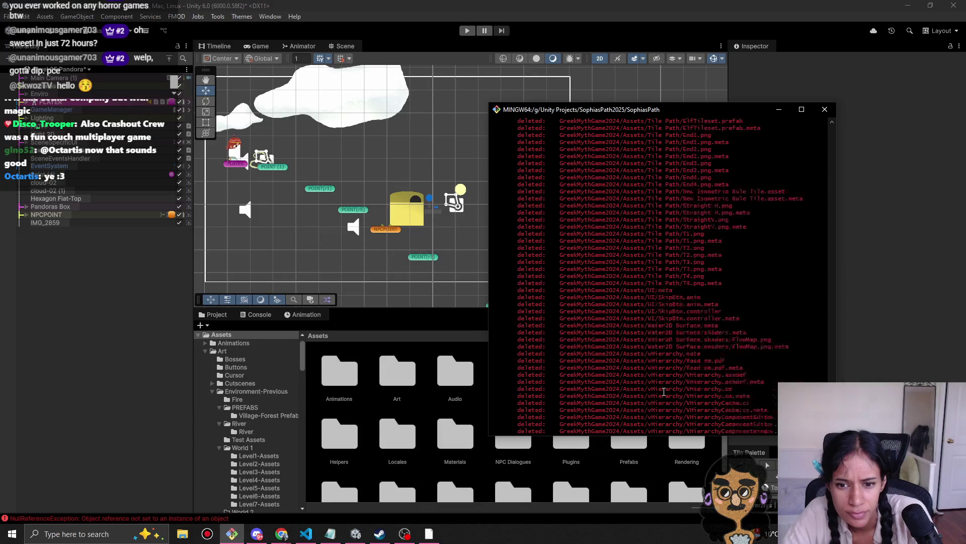
scroll(663, 391, up, 15)
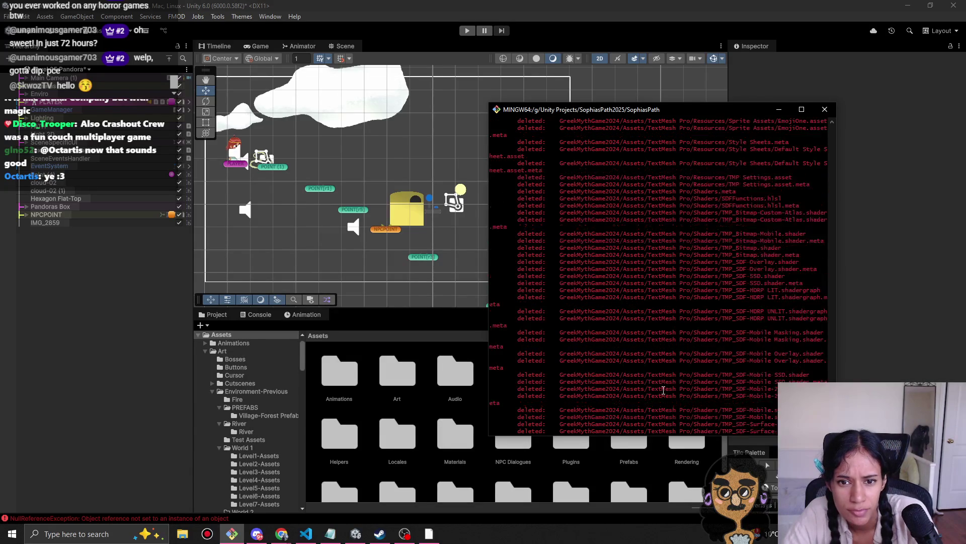
scroll(663, 390, up, 5)
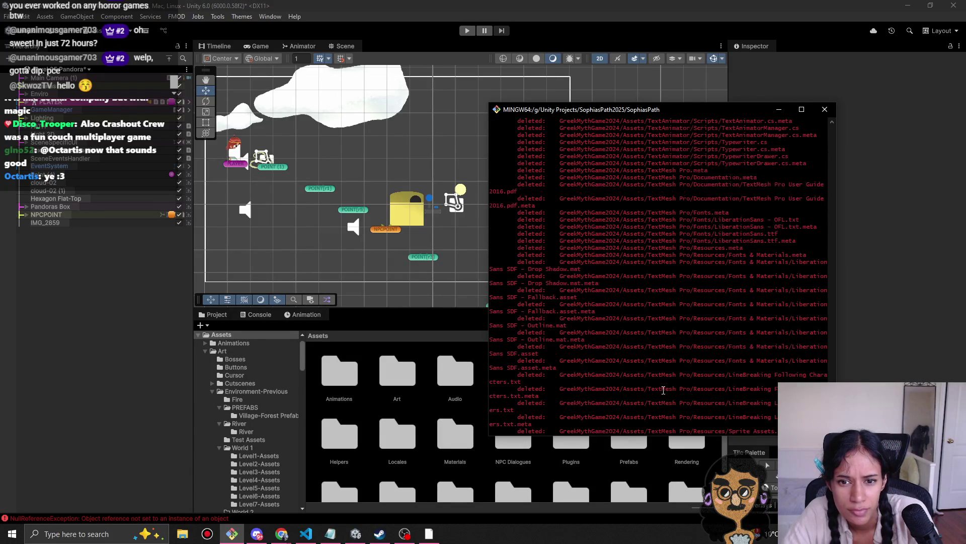
scroll(664, 390, up, 13)
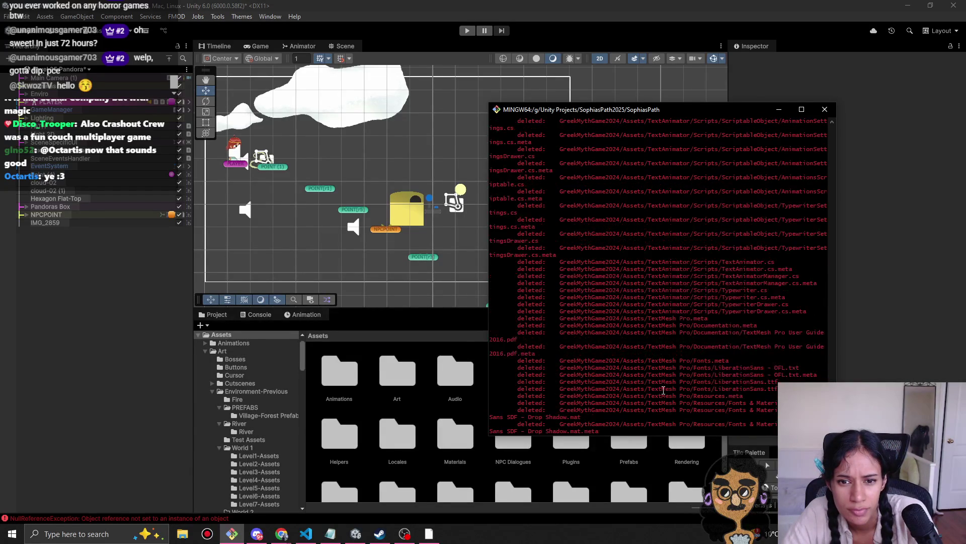
scroll(663, 390, up, 10)
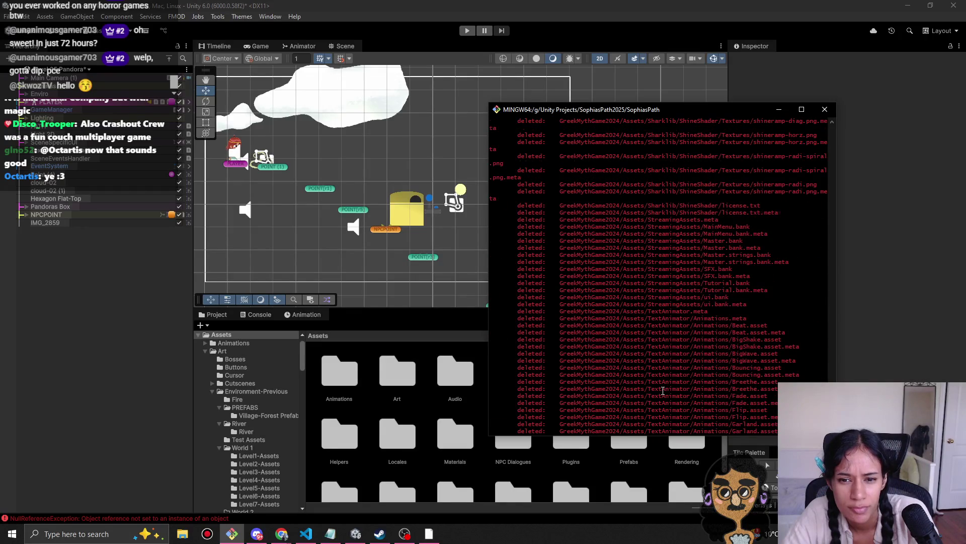
scroll(664, 390, up, 10)
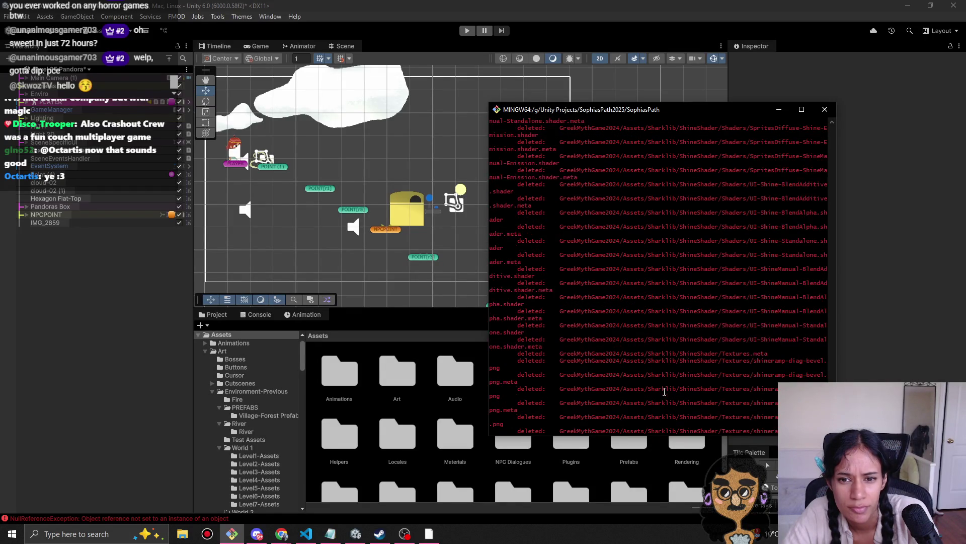
scroll(664, 391, up, 3)
scroll(663, 391, up, 10)
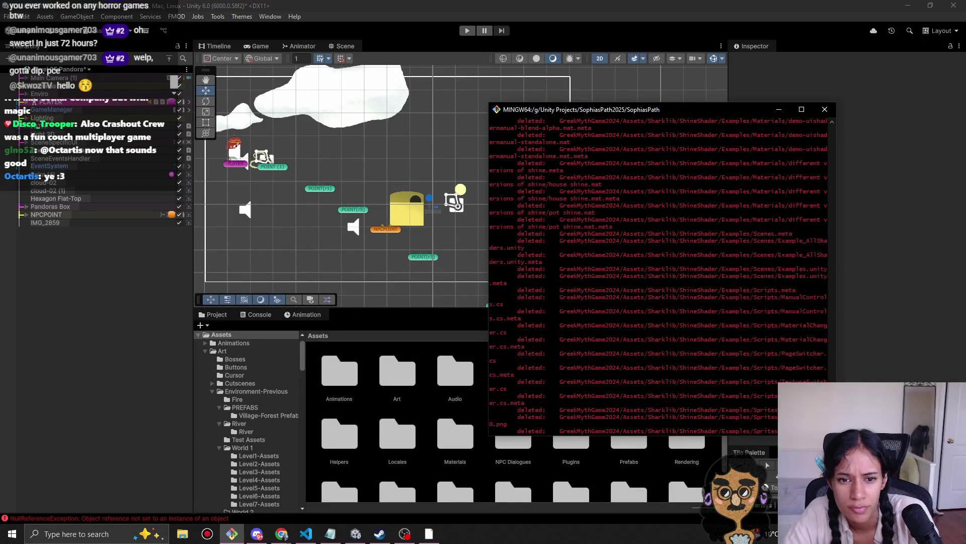
scroll(663, 390, up, 20)
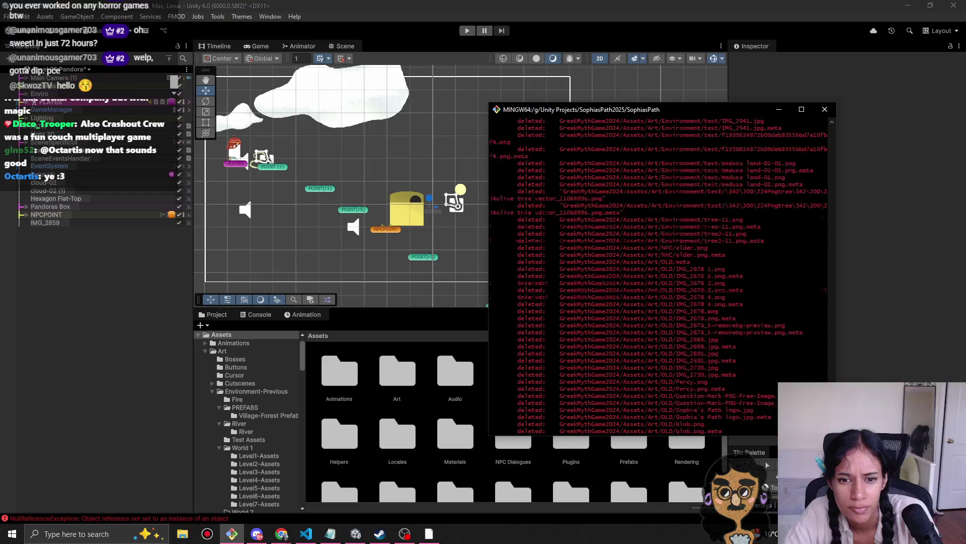
scroll(663, 390, up, 15)
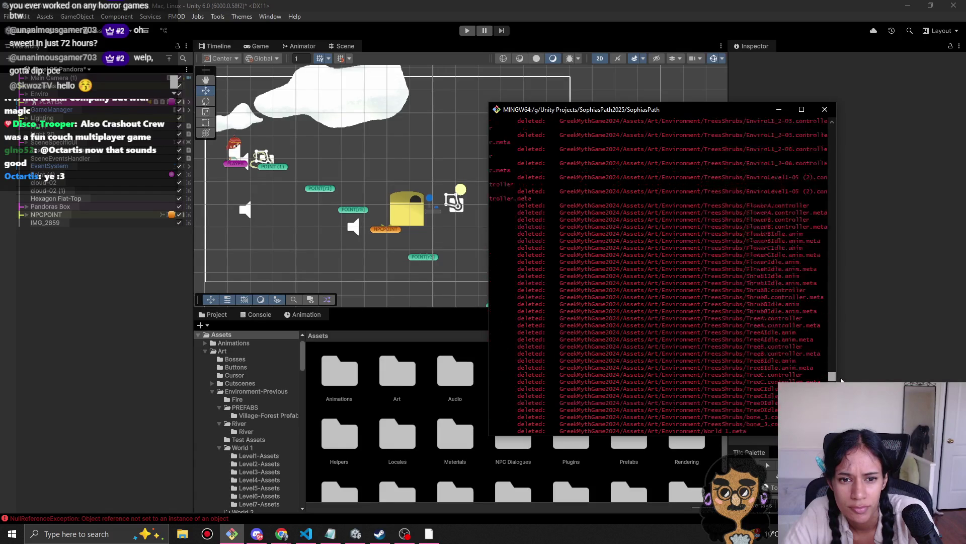
drag(841, 379, 833, 356)
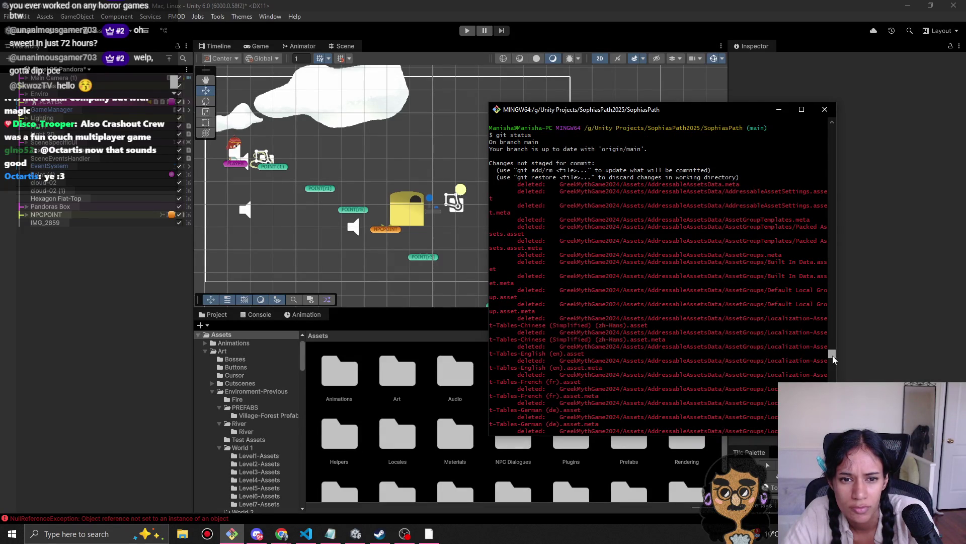
drag(833, 355, 834, 433)
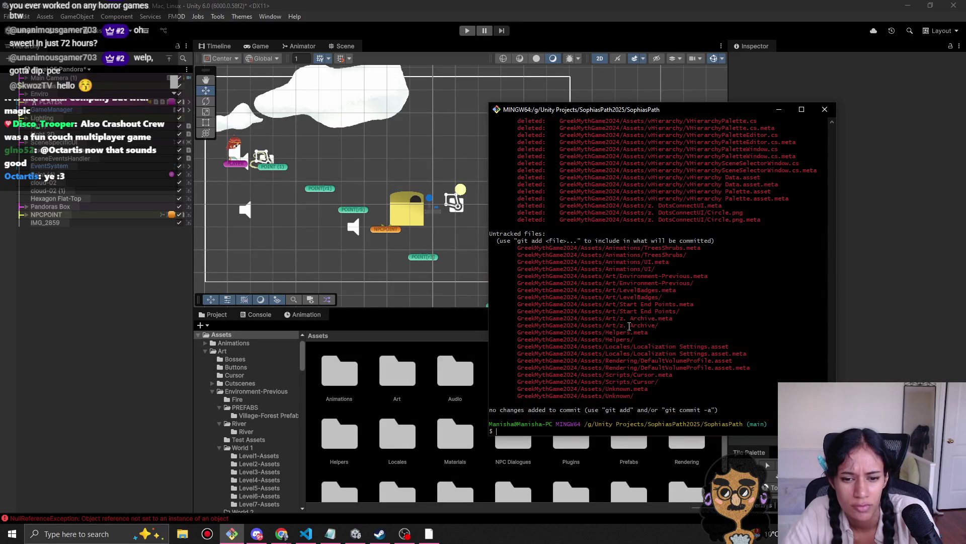
scroll(663, 391, up, 10)
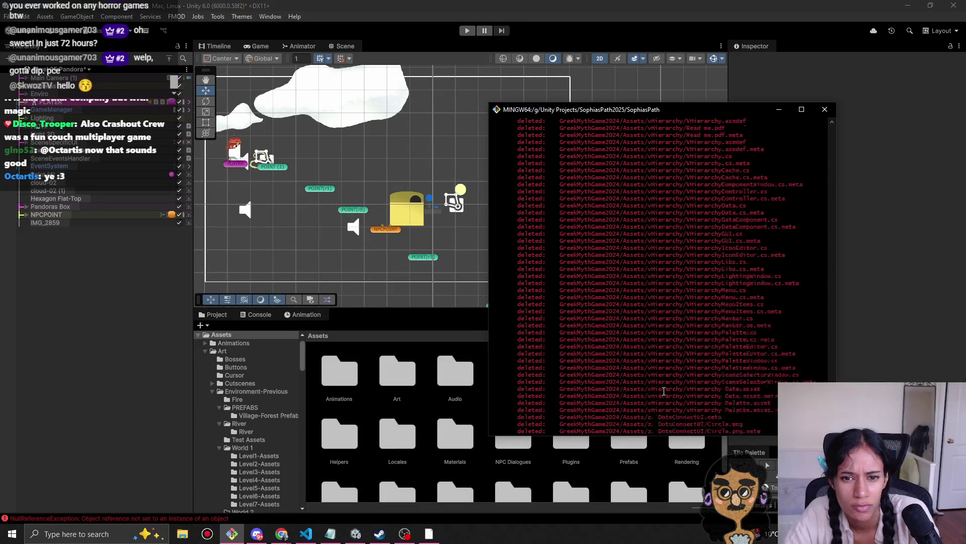
scroll(661, 387, down, 10)
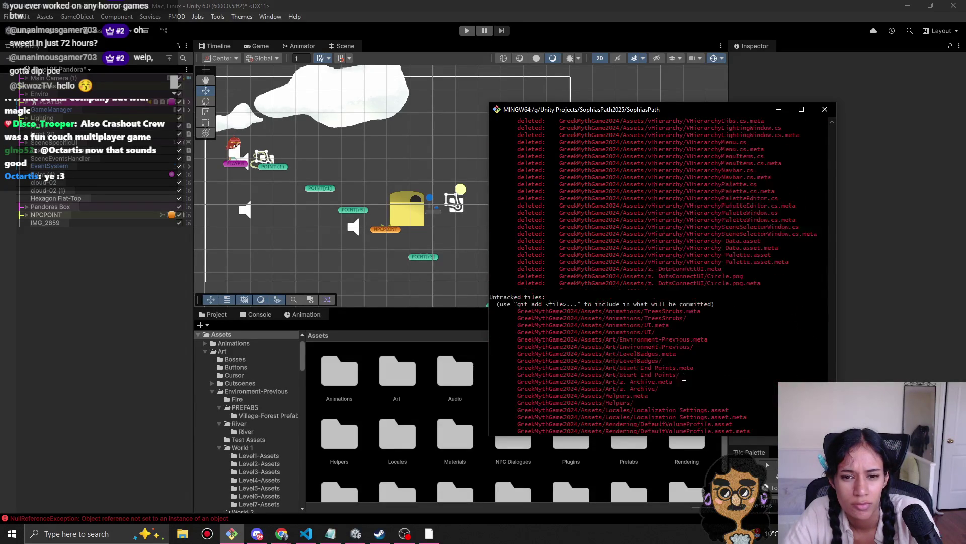
Step: Highlight the untracked file paths, deselect them, and switch back to the Unity editor
drag(607, 249, 661, 398)
click(660, 397)
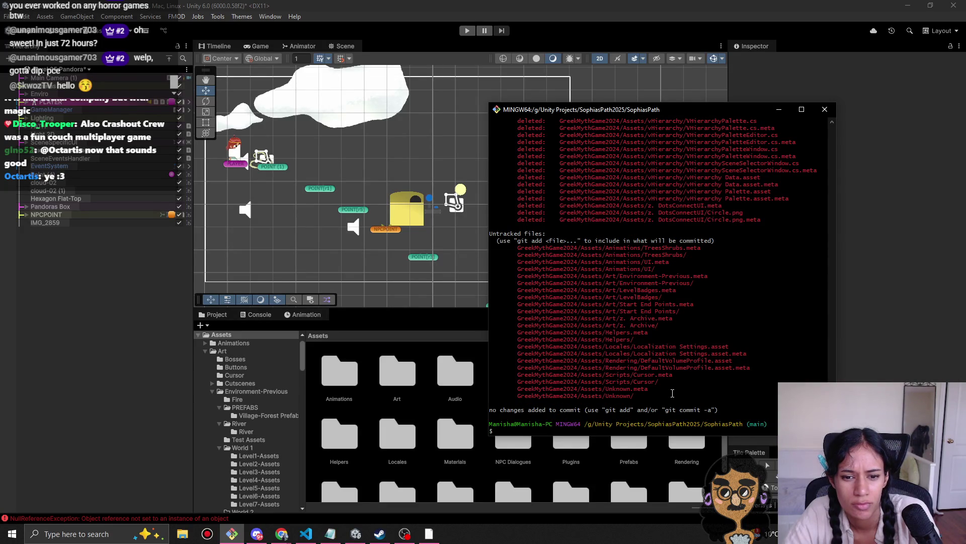
click(604, 5)
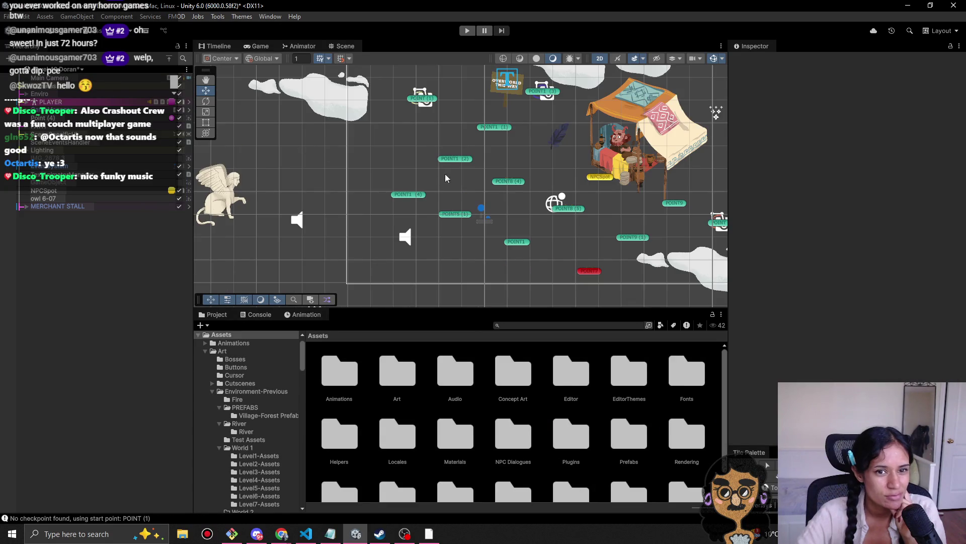
Step: Start Play mode on the merchant-stall scene
click(466, 31)
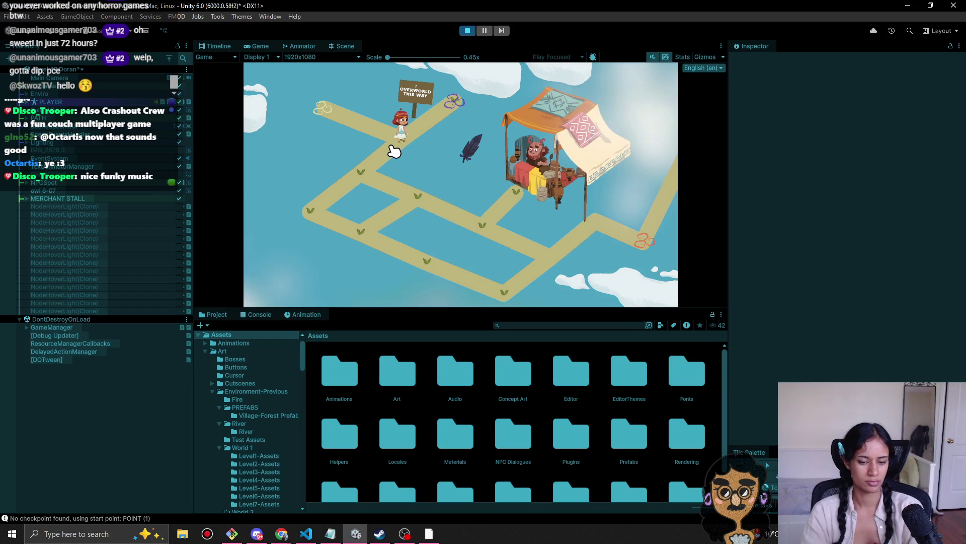
Step: Walk the character back and forth along the merchant-stall path in the Game view
click(377, 190)
click(379, 192)
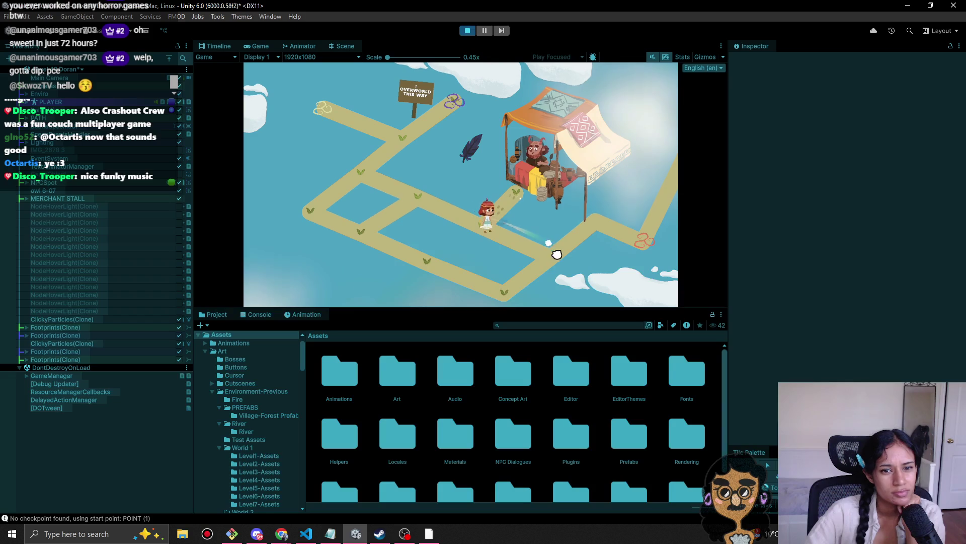
click(519, 290)
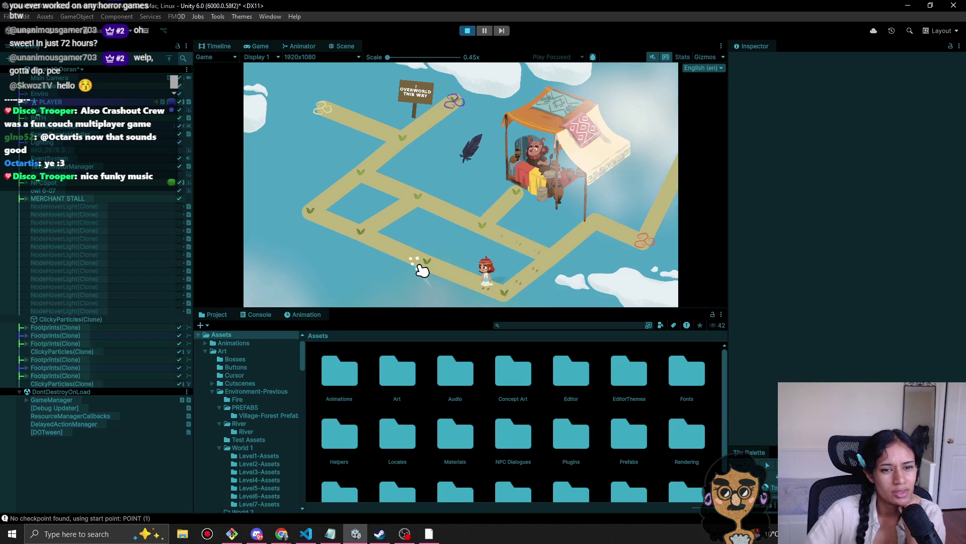
click(350, 227)
click(304, 212)
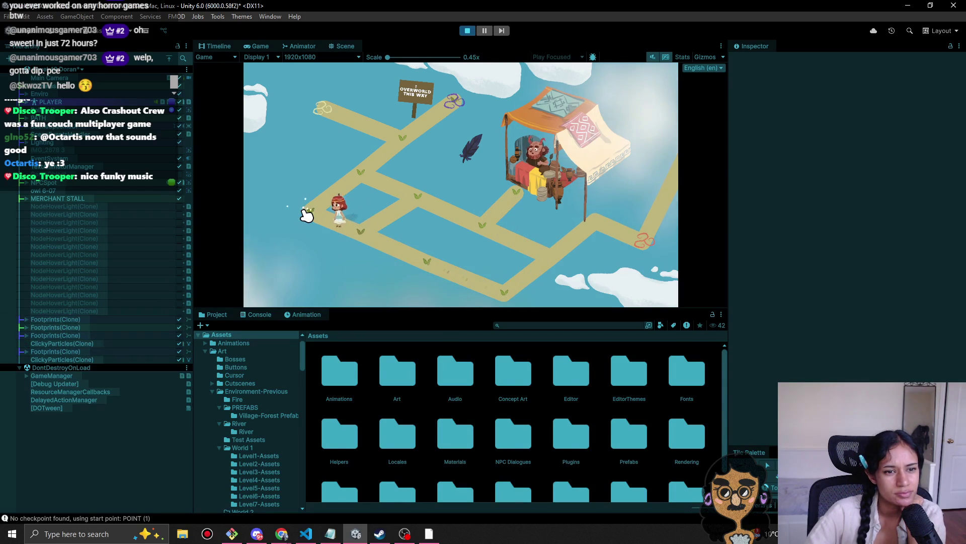
click(355, 158)
click(416, 201)
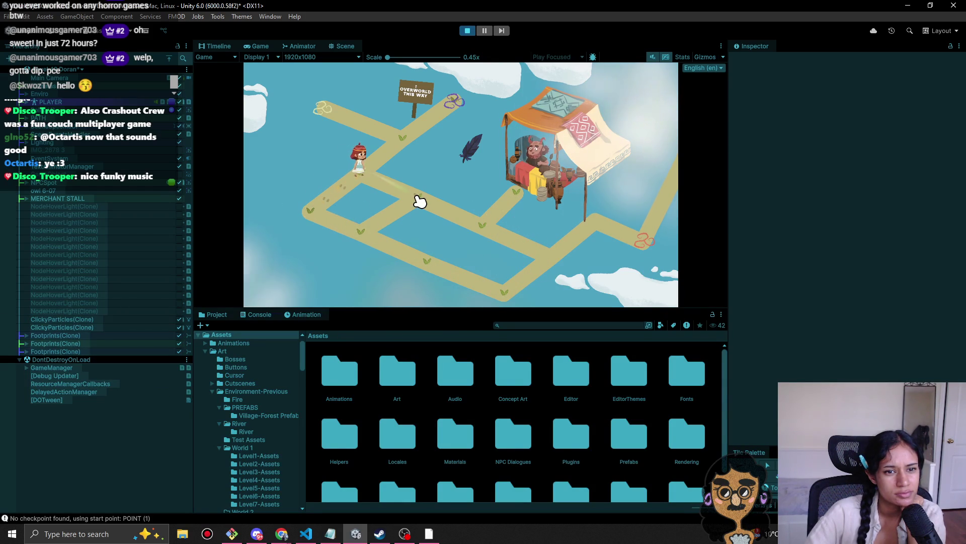
click(369, 233)
click(355, 173)
click(412, 206)
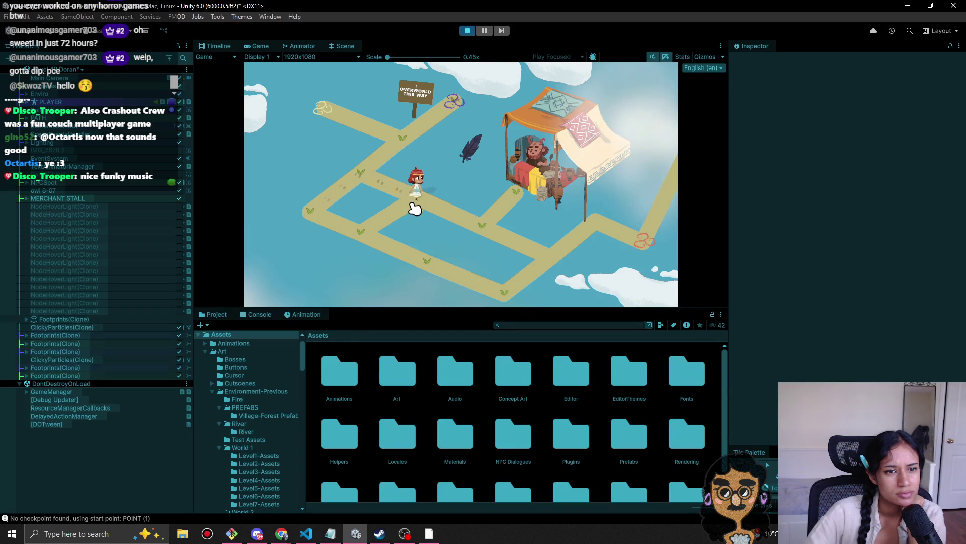
click(496, 243)
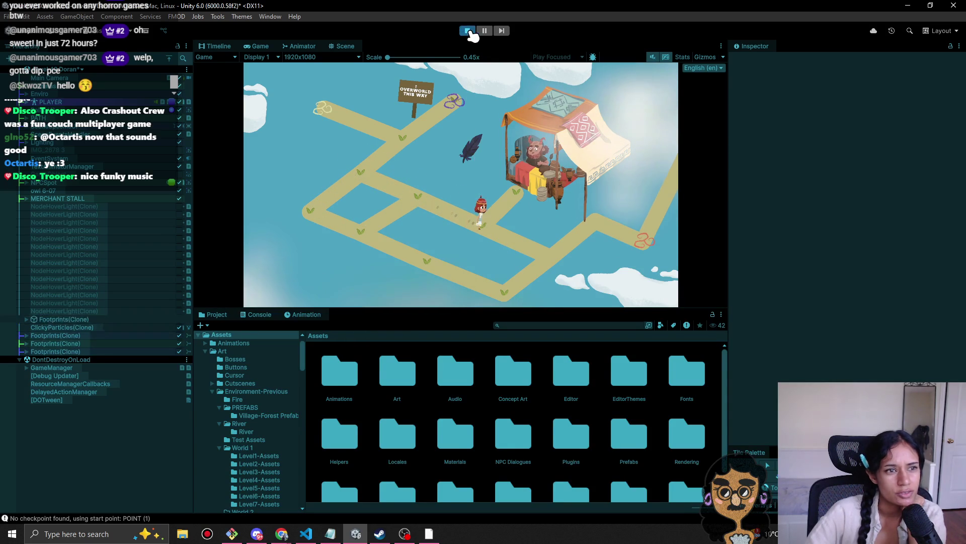
Step: Stop play, load another level from the scene list with Don't Save, and play it
click(467, 30)
click(70, 72)
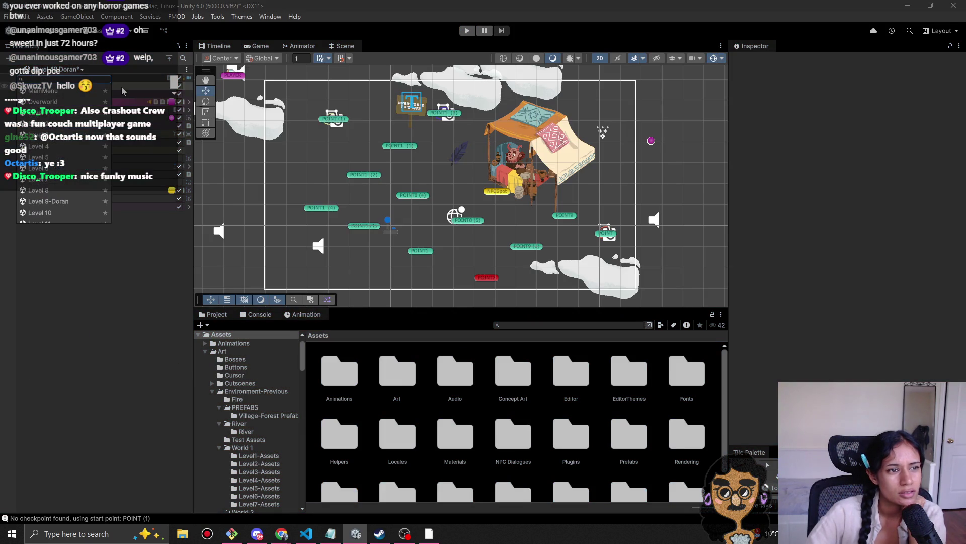
click(75, 120)
click(484, 291)
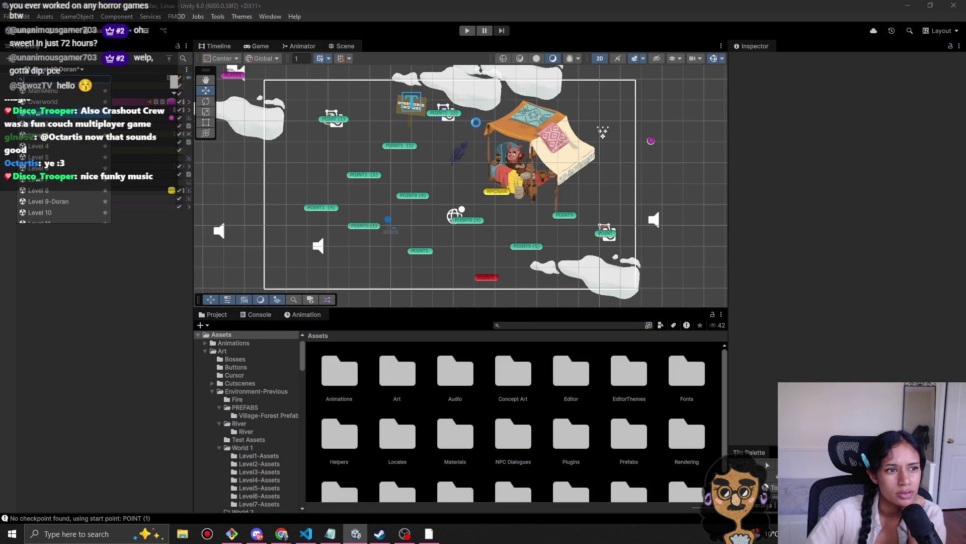
click(469, 31)
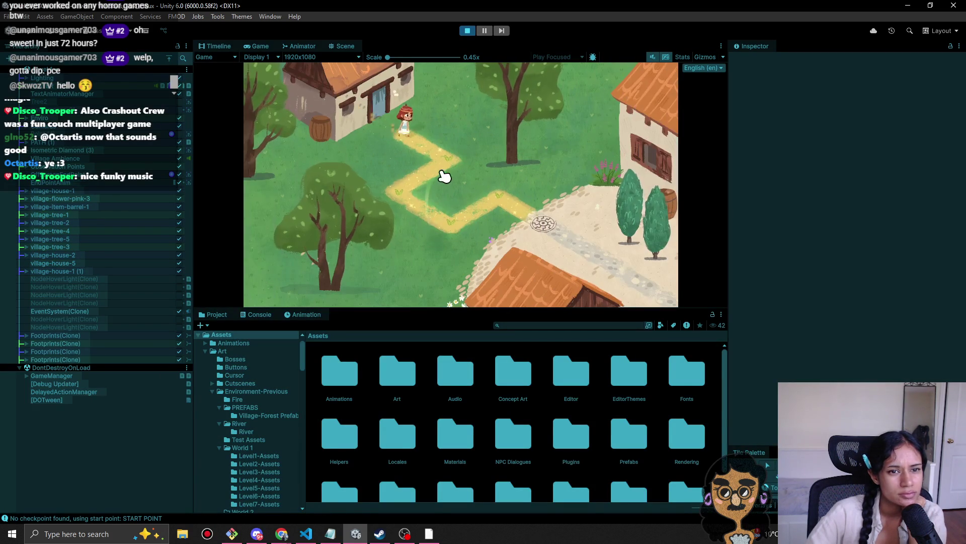
Step: Walk the character down the village path, inspect the flowers, then stop Play mode
click(403, 195)
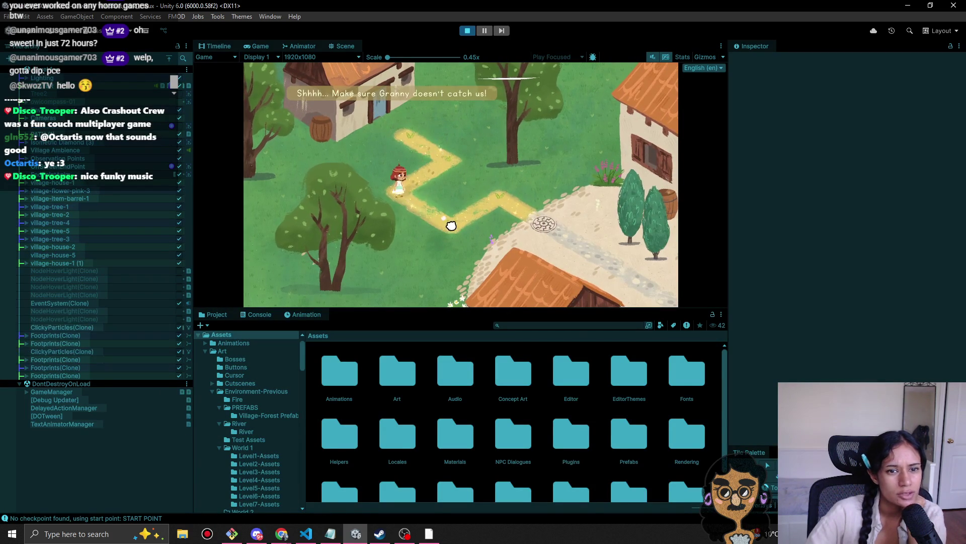
click(468, 237)
click(521, 214)
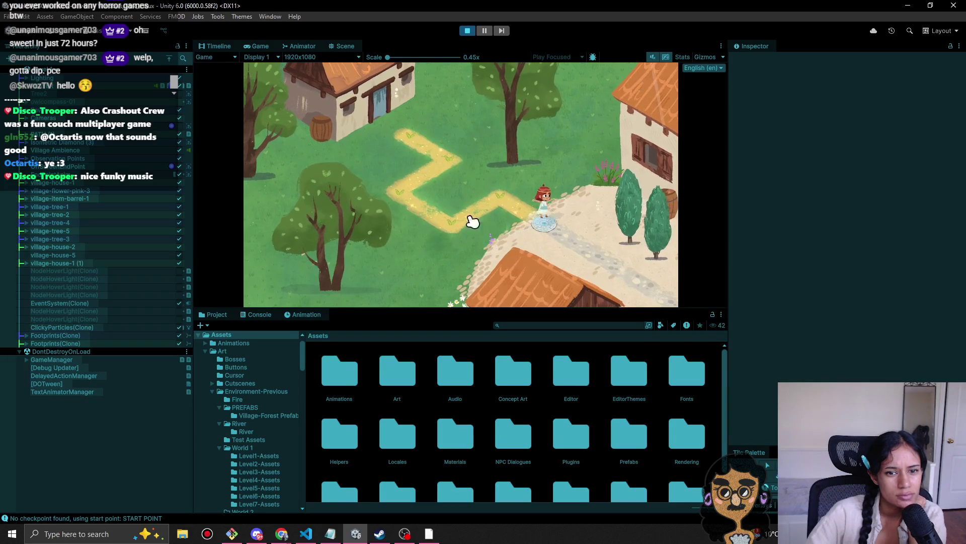
click(490, 245)
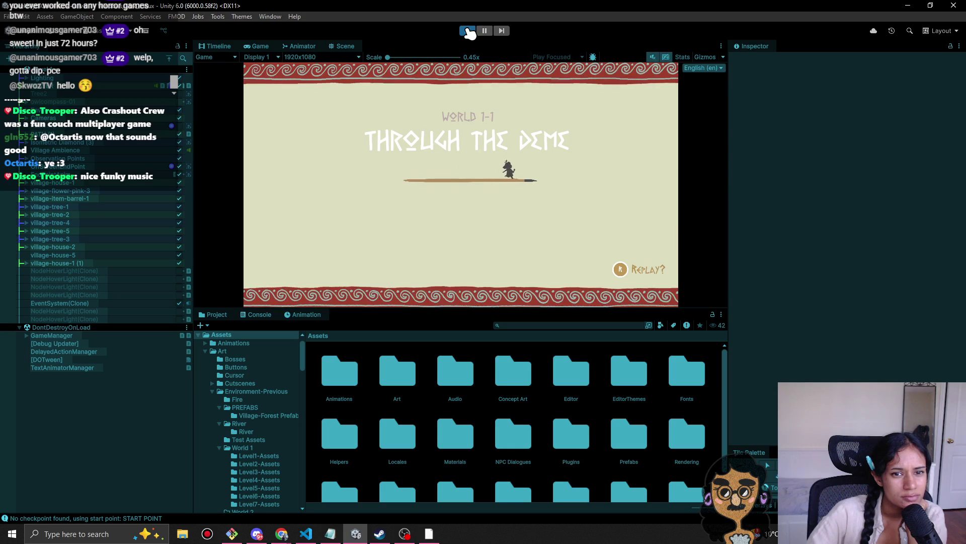
click(468, 31)
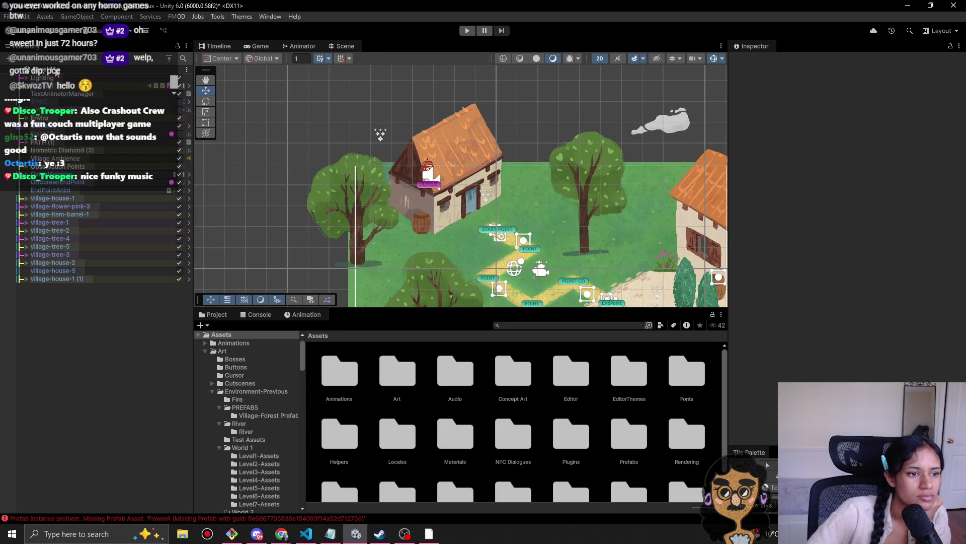
Step: Open the scene dropdown listing the levels from Overworld through Level 10
click(57, 72)
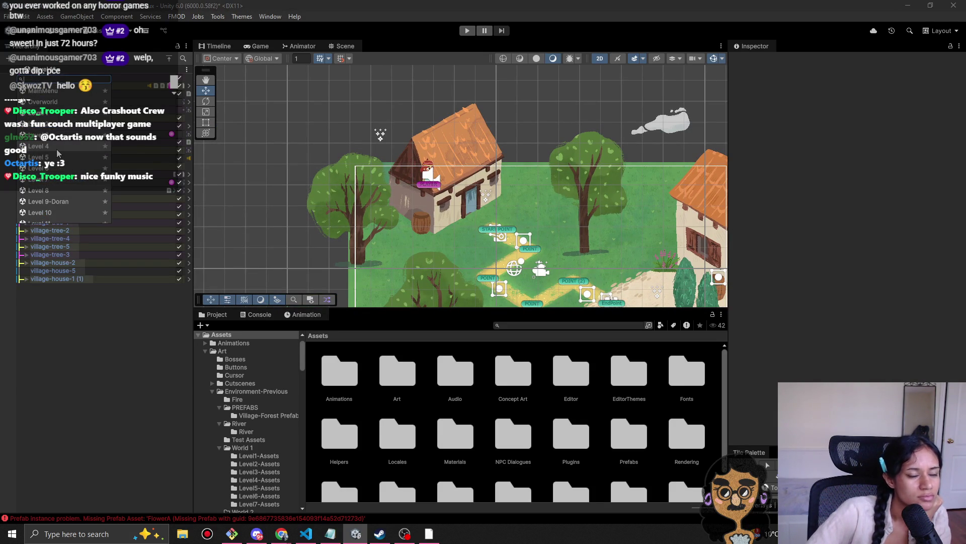
scroll(55, 151, down, 5)
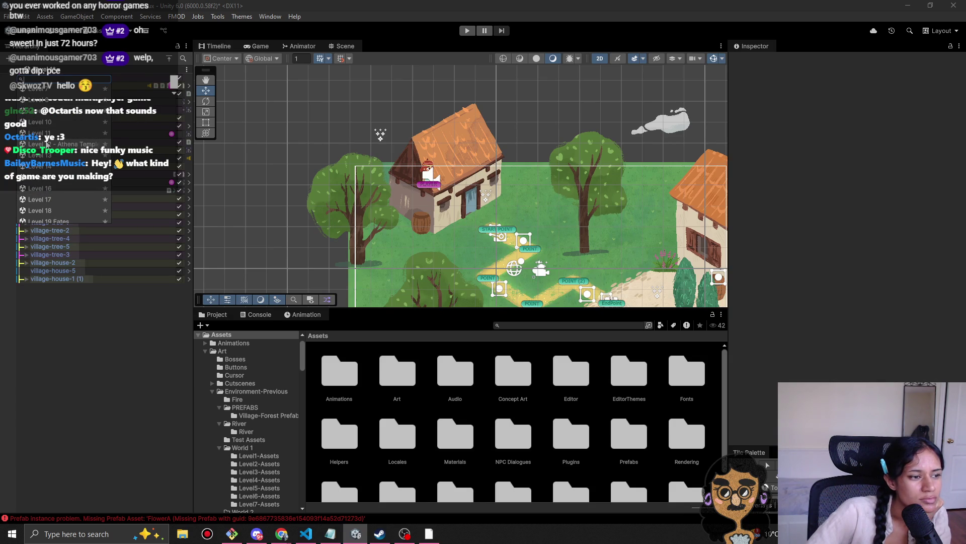
click(46, 144)
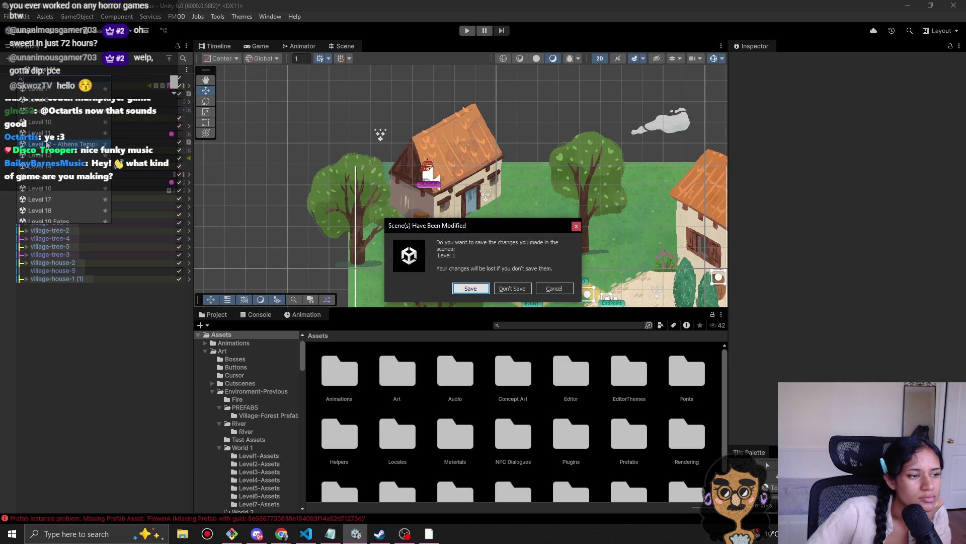
click(557, 288)
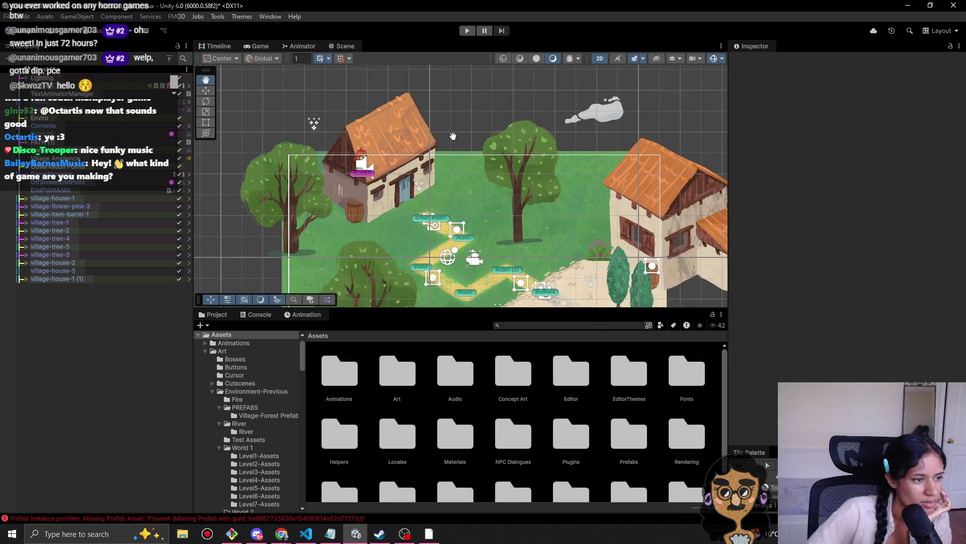
drag(505, 159, 464, 160)
scroll(463, 161, down, 2)
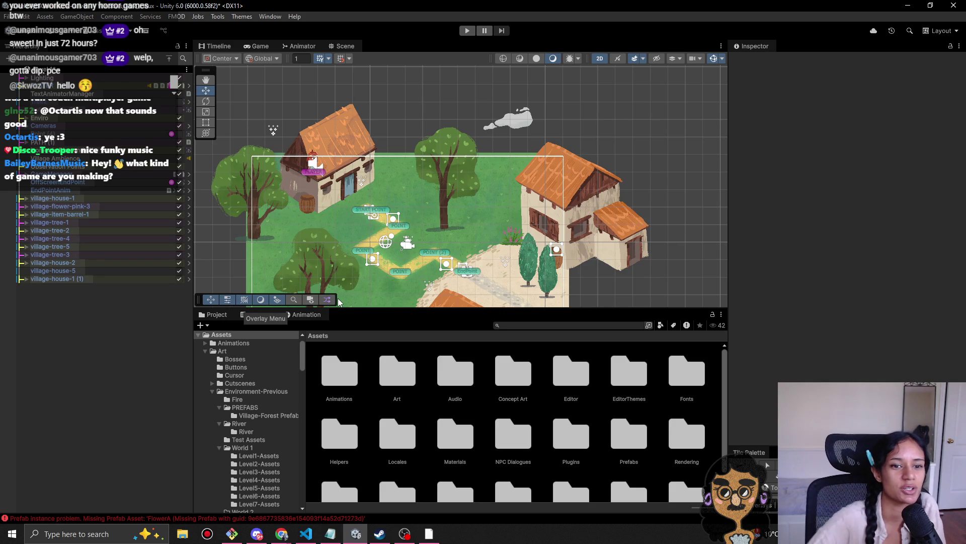
Step: Load MainMenu without saving, pan the menu art into view, and run it briefly
click(54, 73)
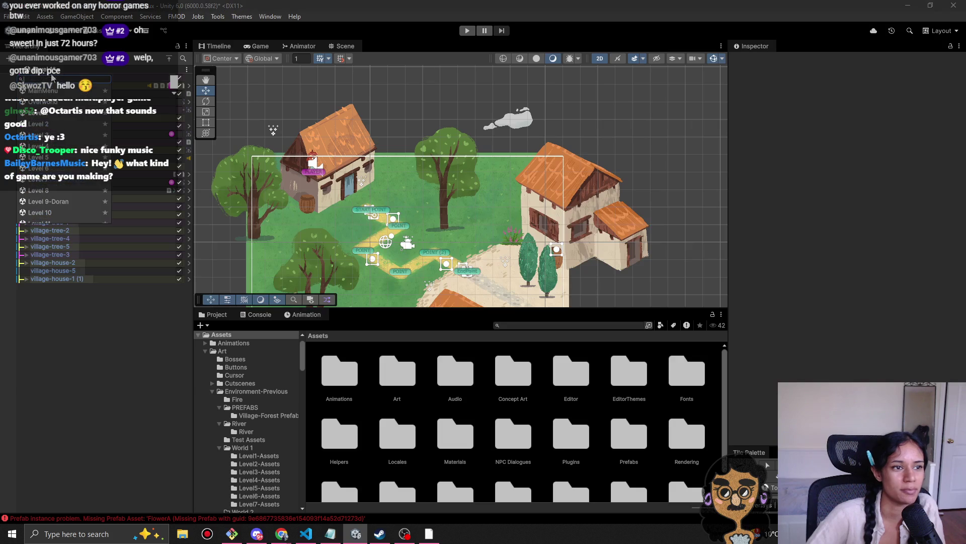
click(51, 92)
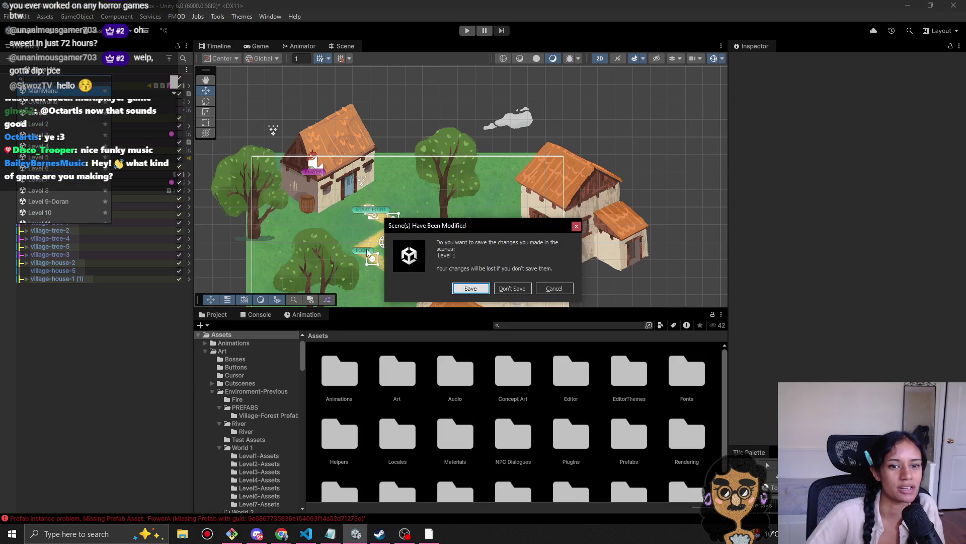
click(515, 288)
drag(405, 210, 512, 187)
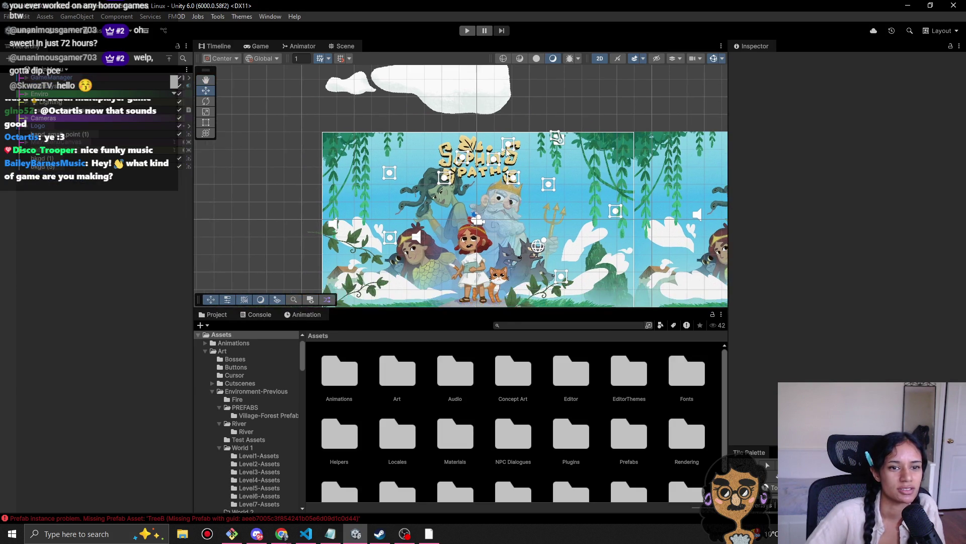
click(469, 31)
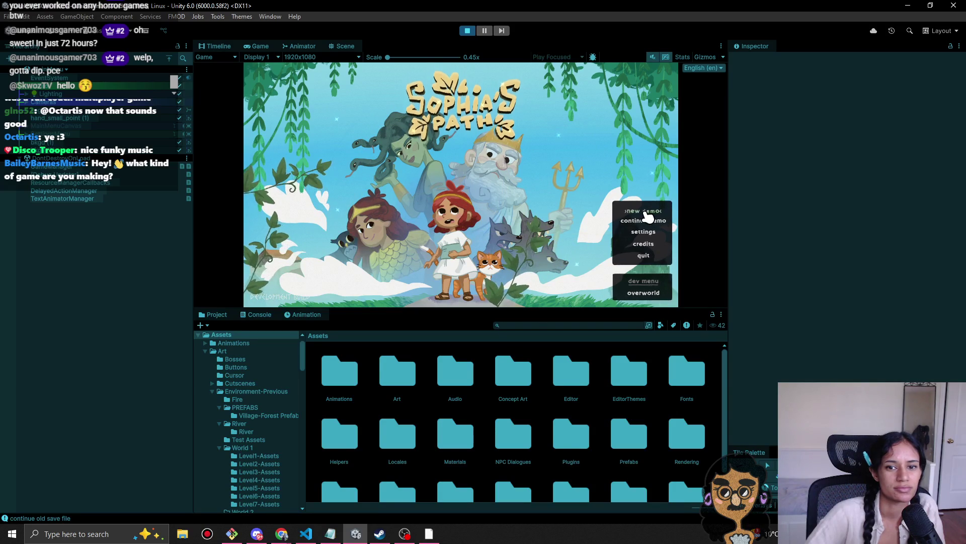
click(467, 30)
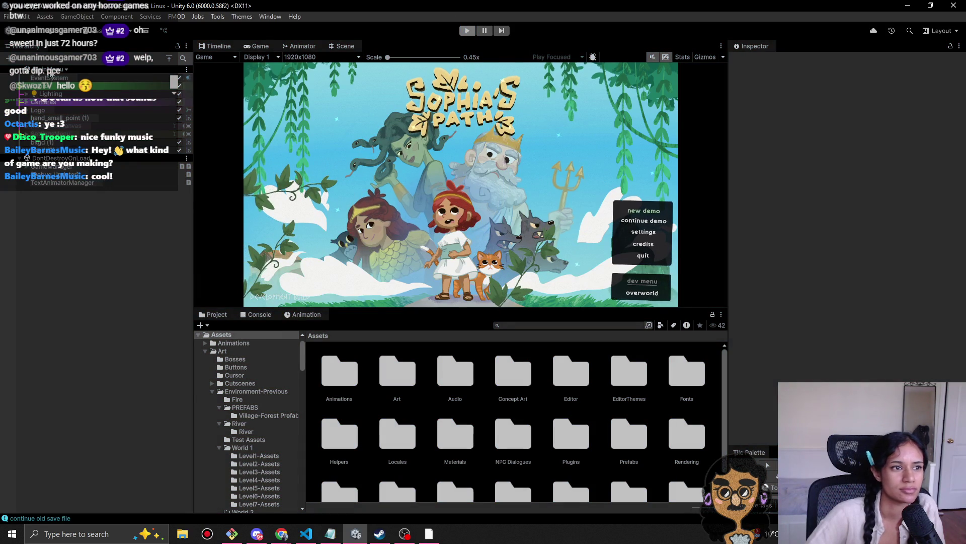
Step: Reopen the Level 1 scene, discarding unsaved changes
click(50, 70)
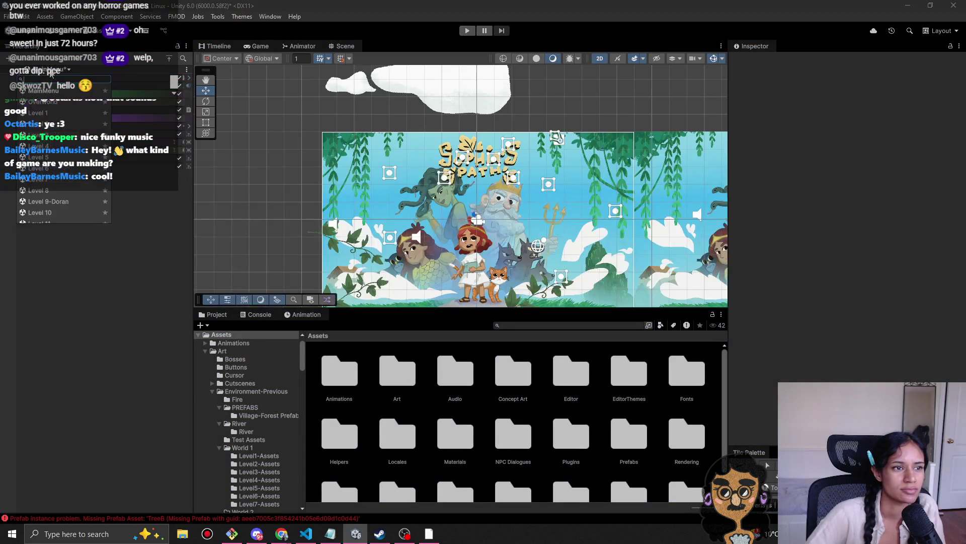
click(40, 113)
click(503, 291)
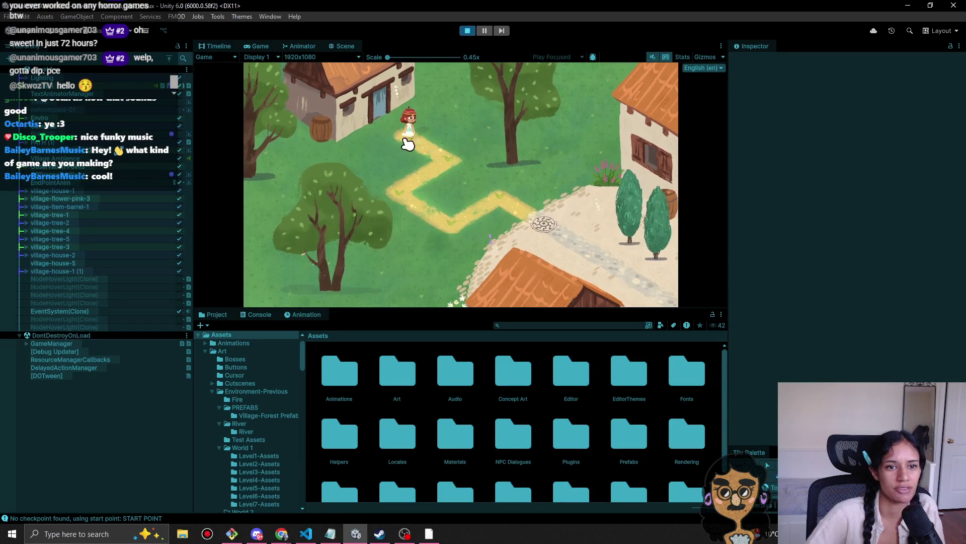
Step: Walk the character along the village path to its end, reaching the NPC who remarks on its speed
click(442, 162)
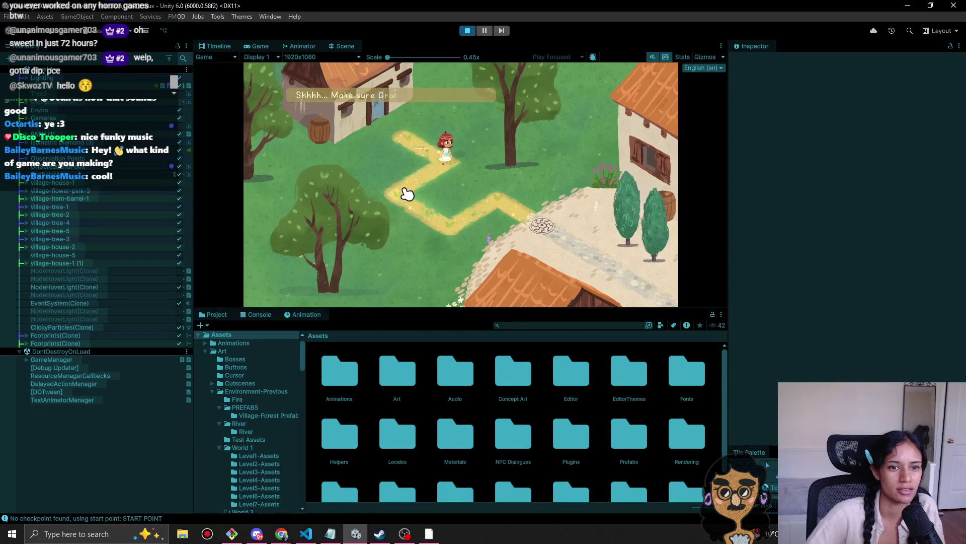
click(454, 237)
click(511, 201)
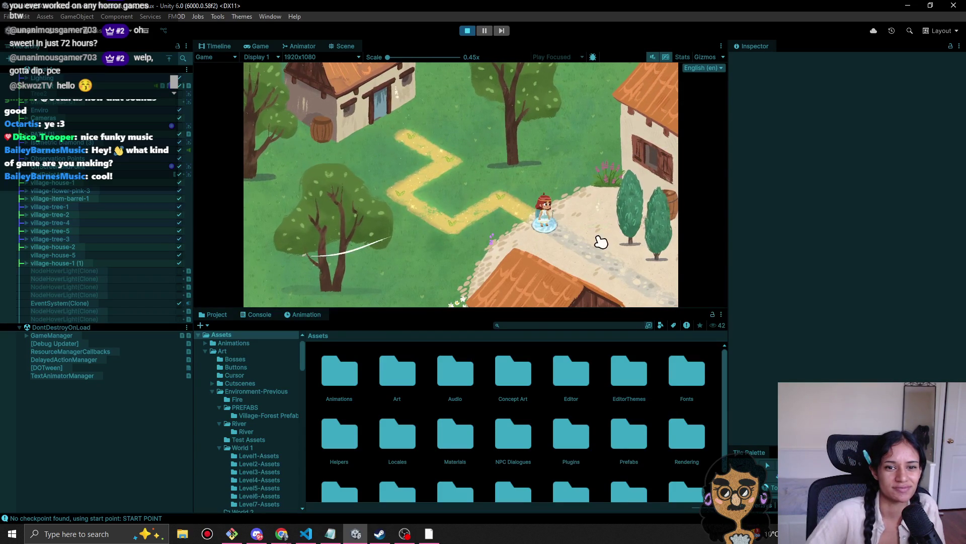
click(591, 251)
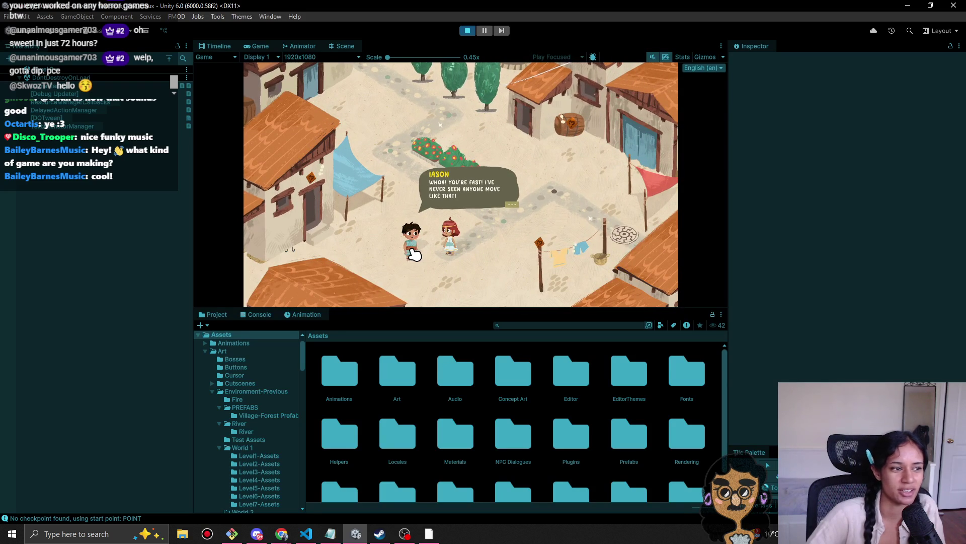
Step: Enlarge the Game preview and click through Iason's dialogue explaining badges
click(421, 259)
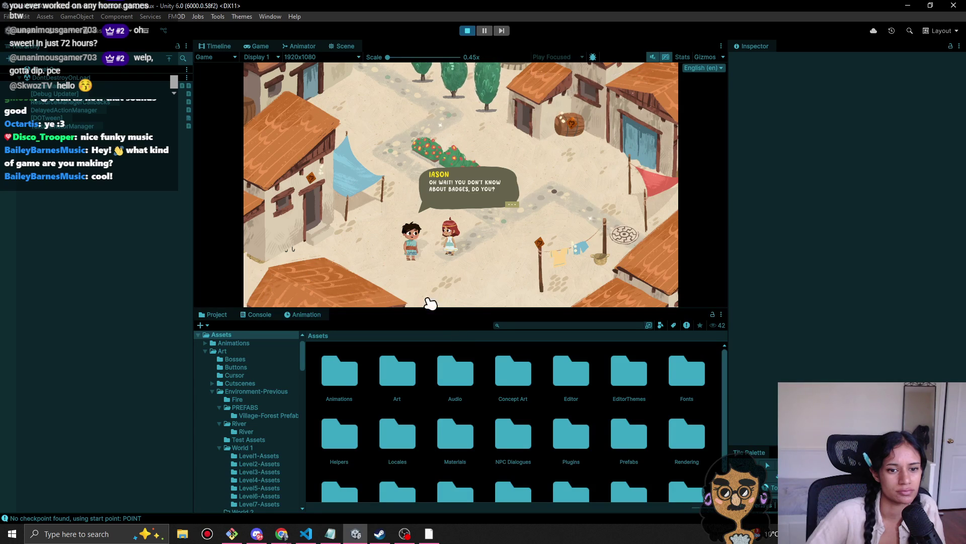
drag(445, 310, 442, 421)
click(533, 280)
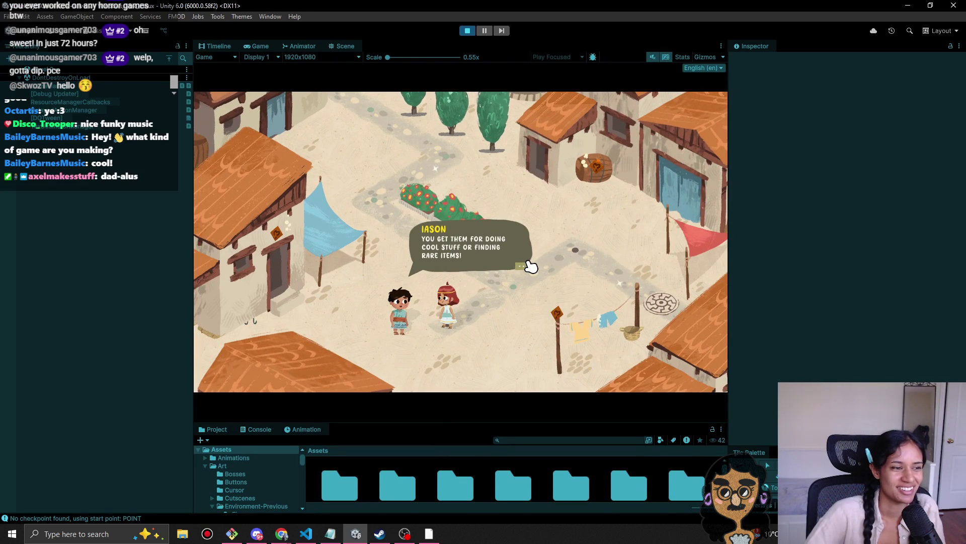
click(519, 259)
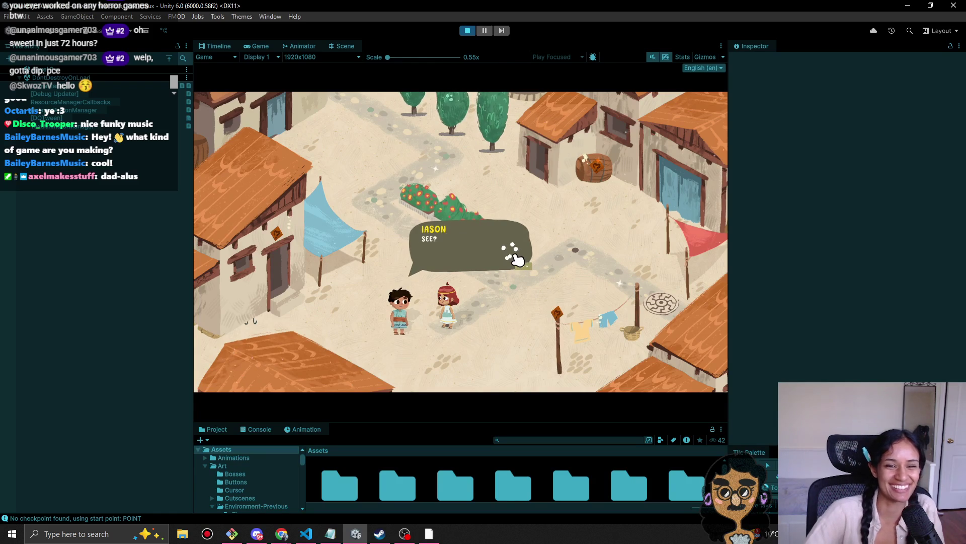
click(505, 262)
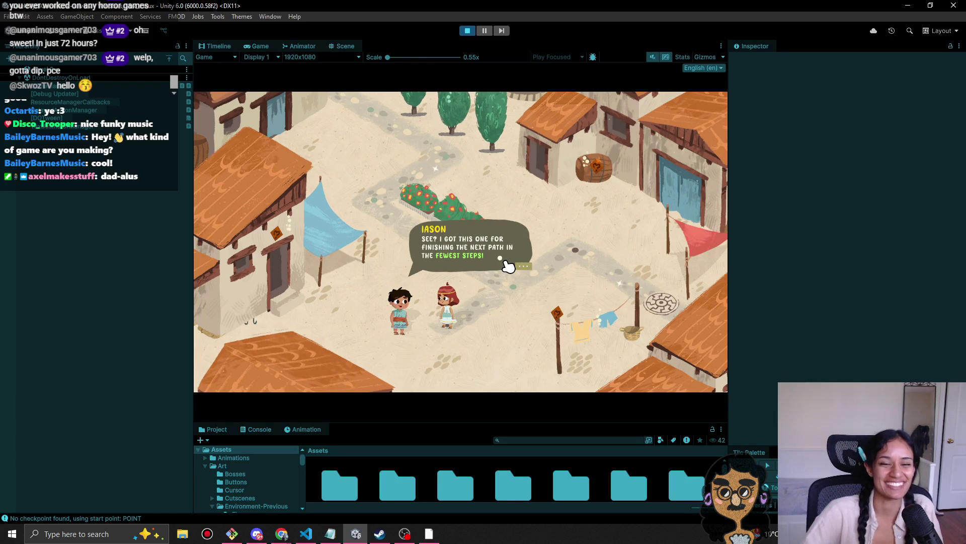
click(506, 268)
click(504, 251)
click(518, 270)
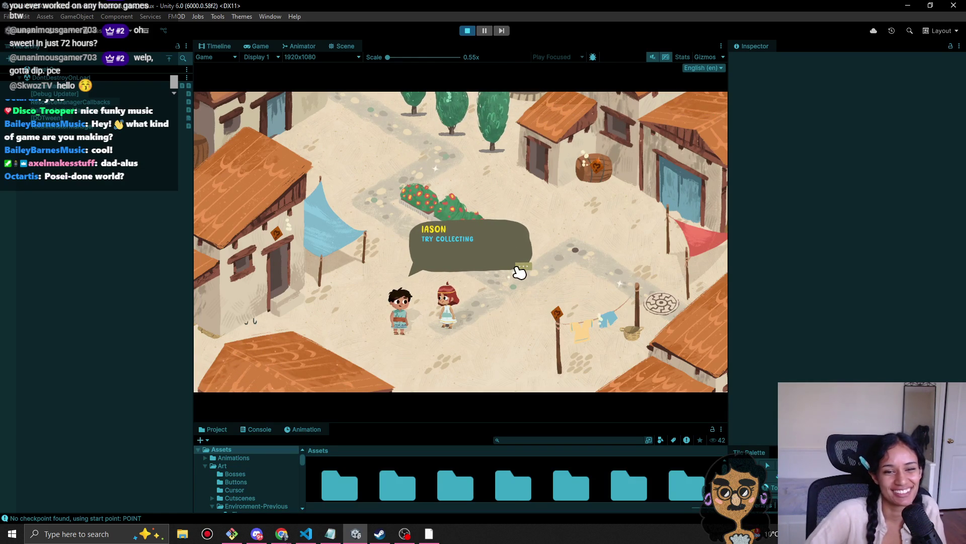
Step: Walk the character up the path onto the round stone exit tile
click(515, 275)
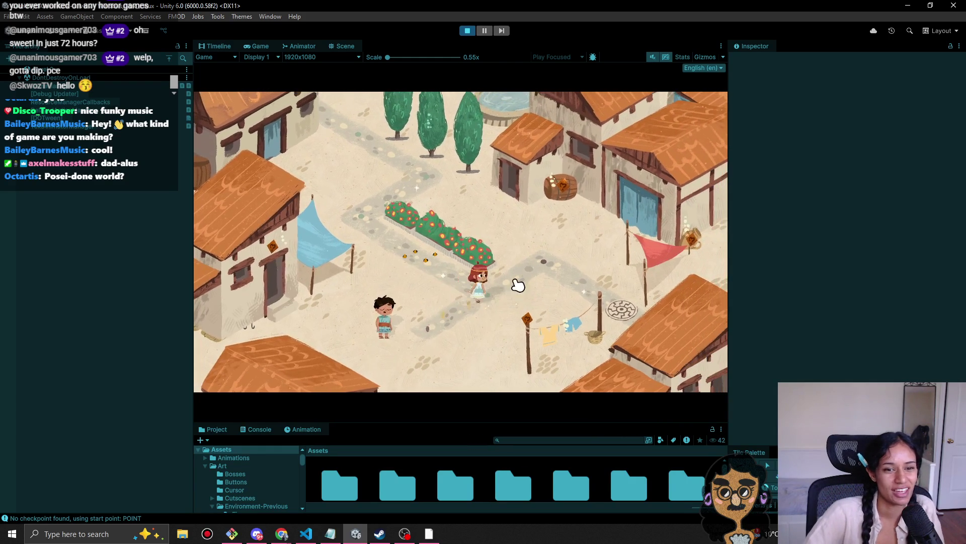
click(550, 267)
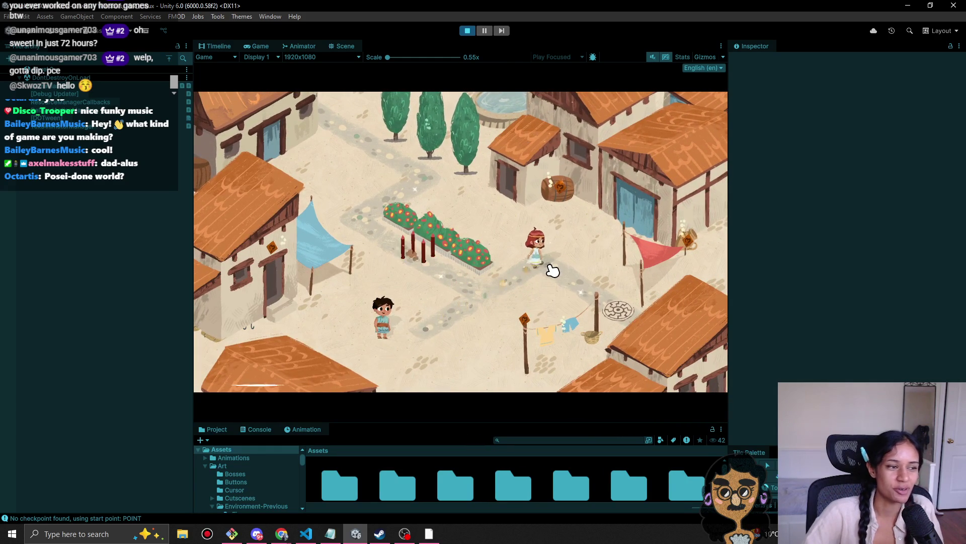
click(601, 309)
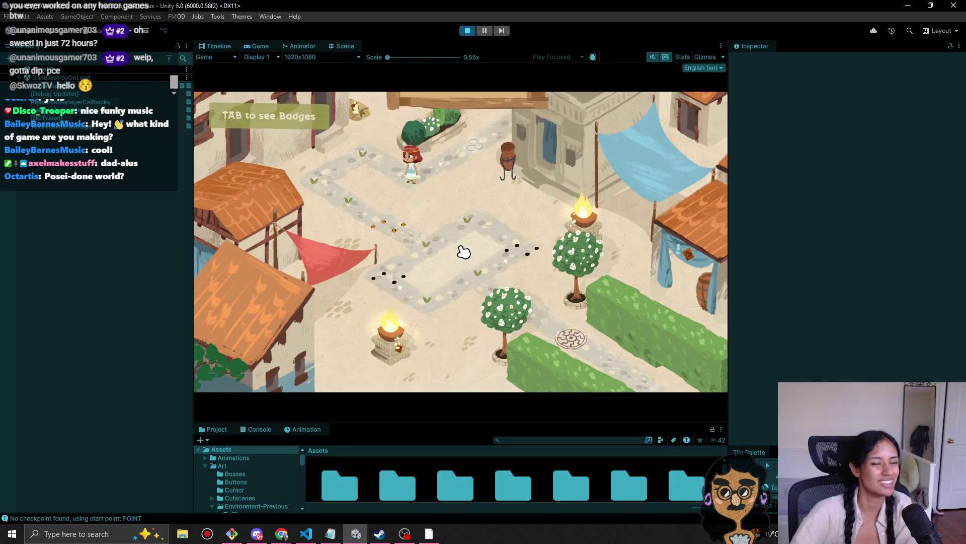
Step: Walk the character along the winding World 1-3 path toward the red spikes
click(361, 146)
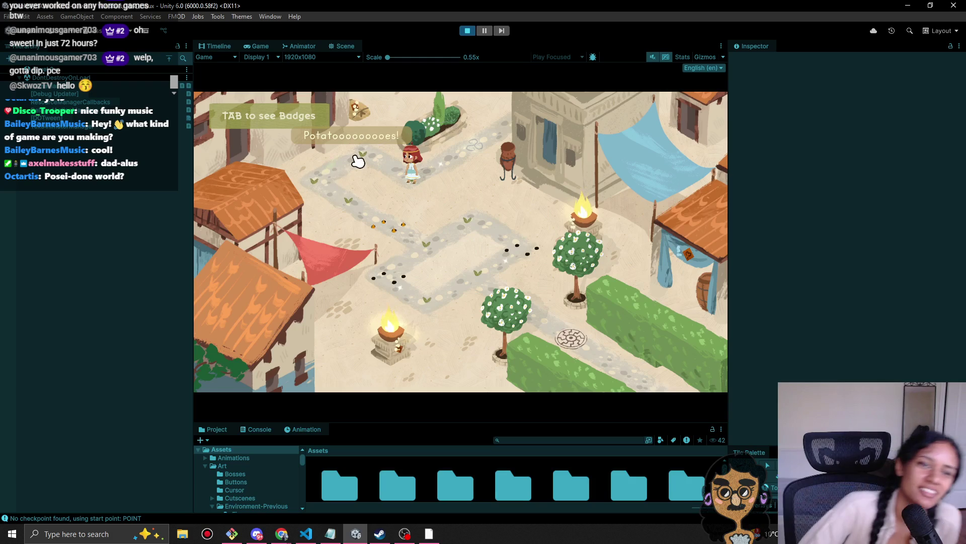
click(335, 181)
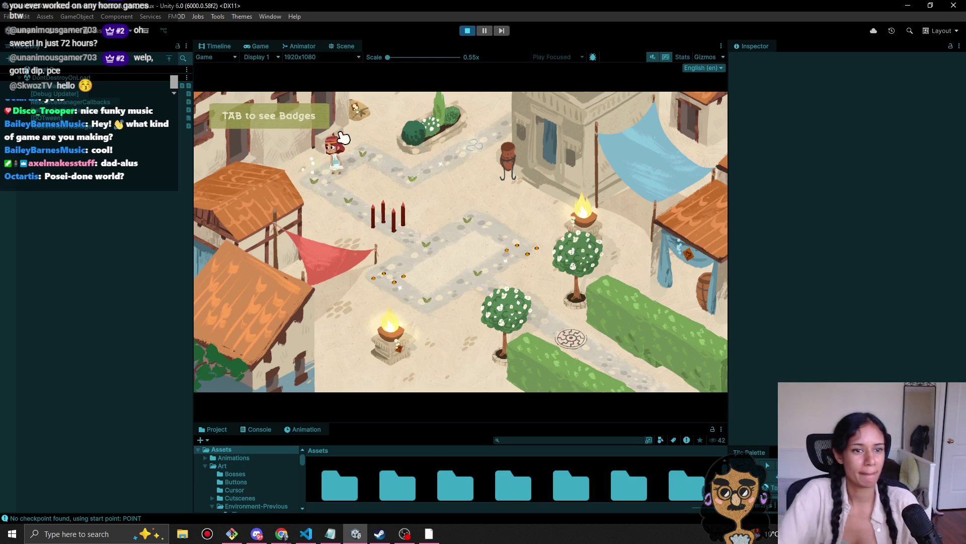
click(341, 216)
click(319, 198)
click(398, 237)
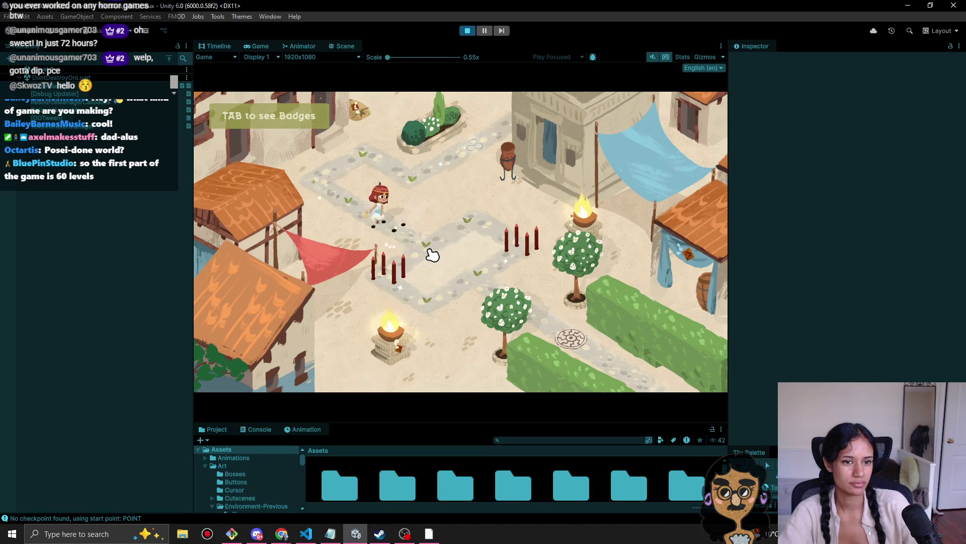
click(405, 257)
click(449, 317)
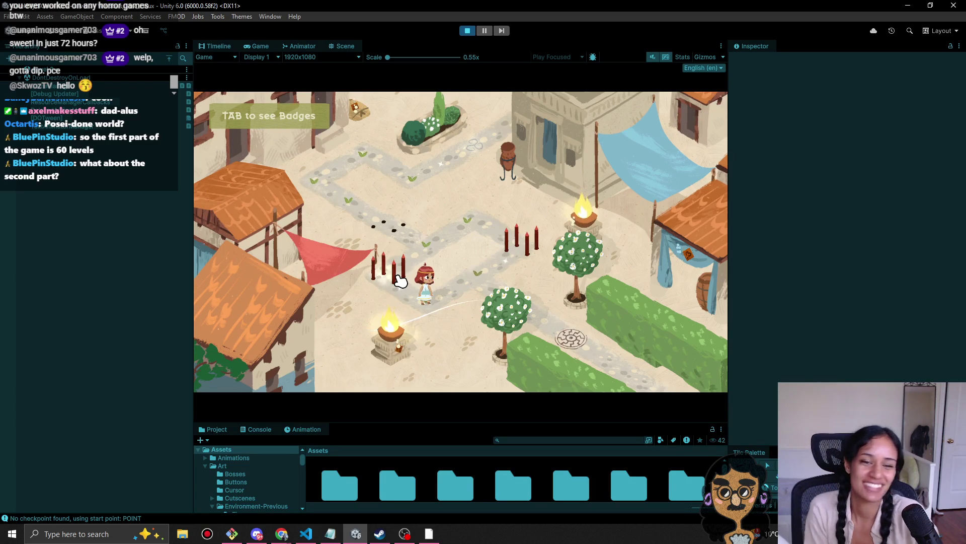
Step: Use the arrow keys to pass the spikes, cross the circular tile and exit
key(Up)
key(Up)
key(Right)
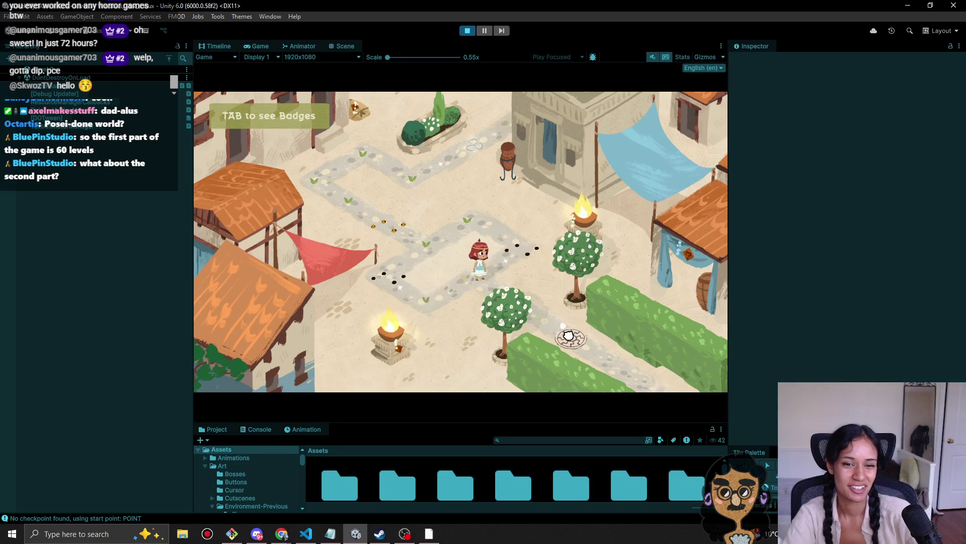
key(Right)
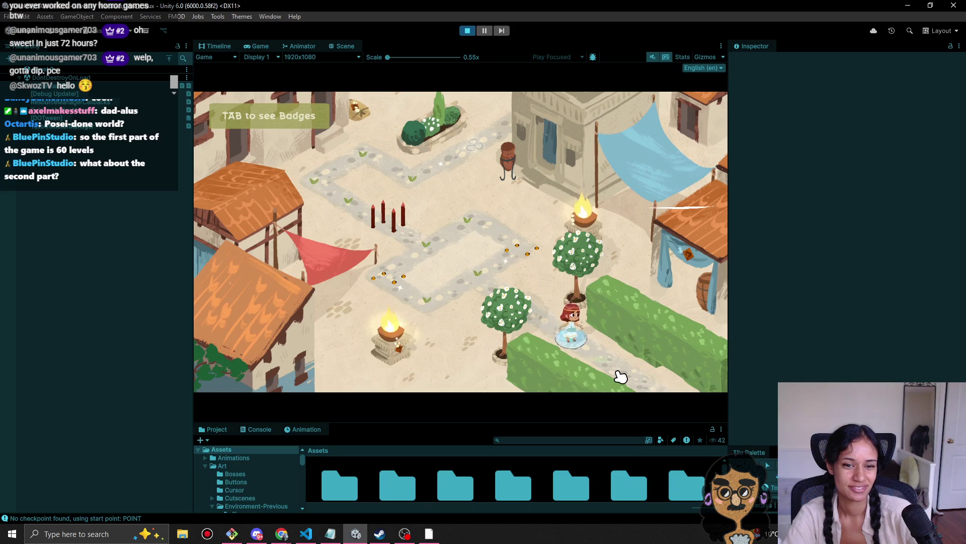
key(Right)
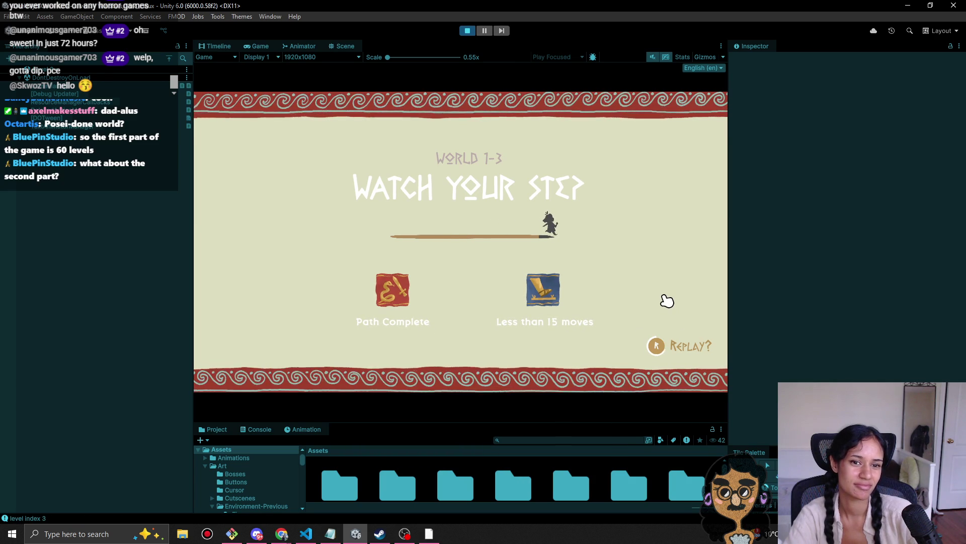
Step: Continue to the Don't Look Back level, take a few moves, then stop Play mode
click(657, 302)
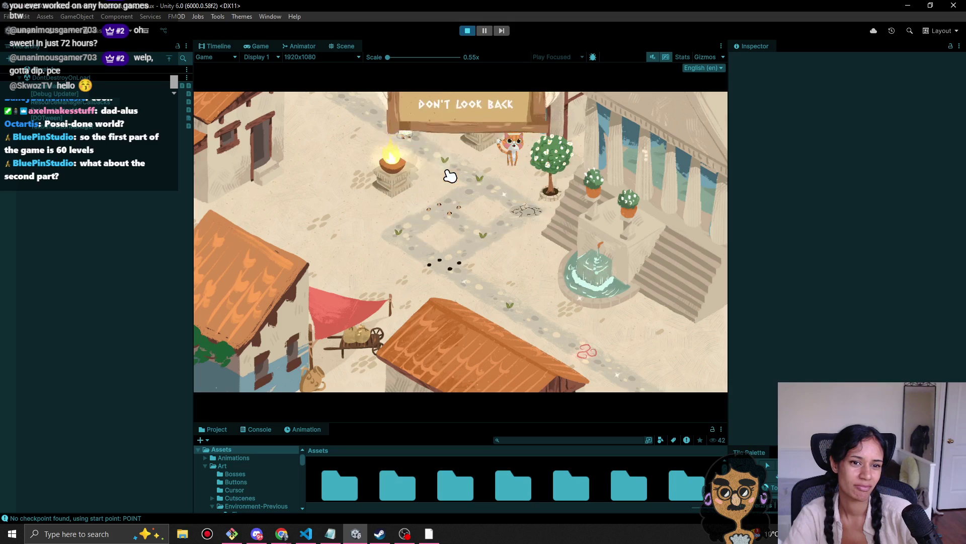
mouse_move(497, 187)
mouse_down()
mouse_move(484, 205)
mouse_move(449, 215)
mouse_up()
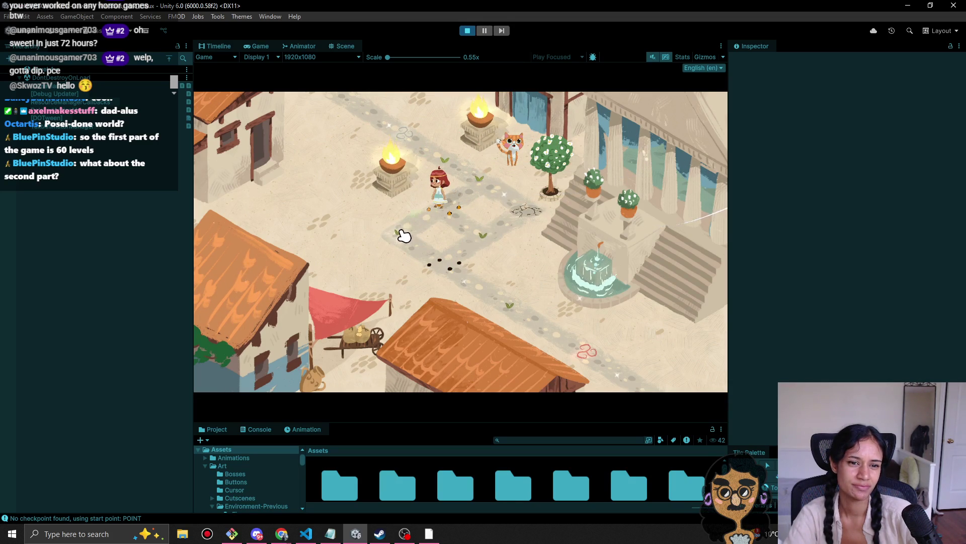
click(403, 236)
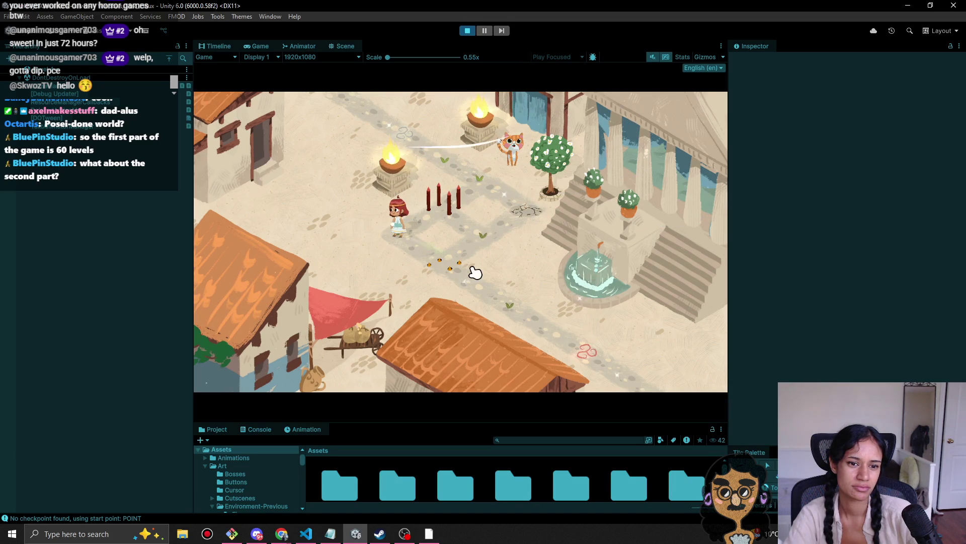
click(453, 273)
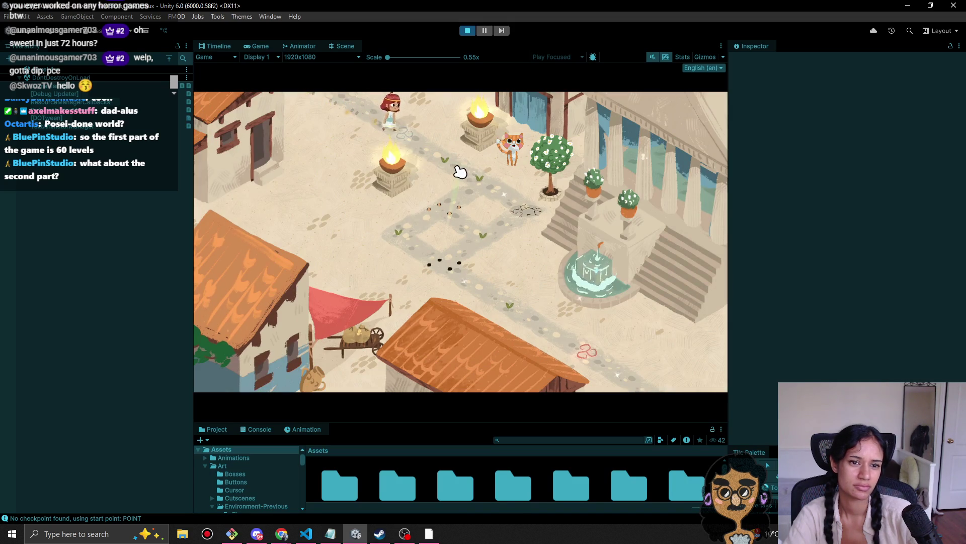
click(455, 174)
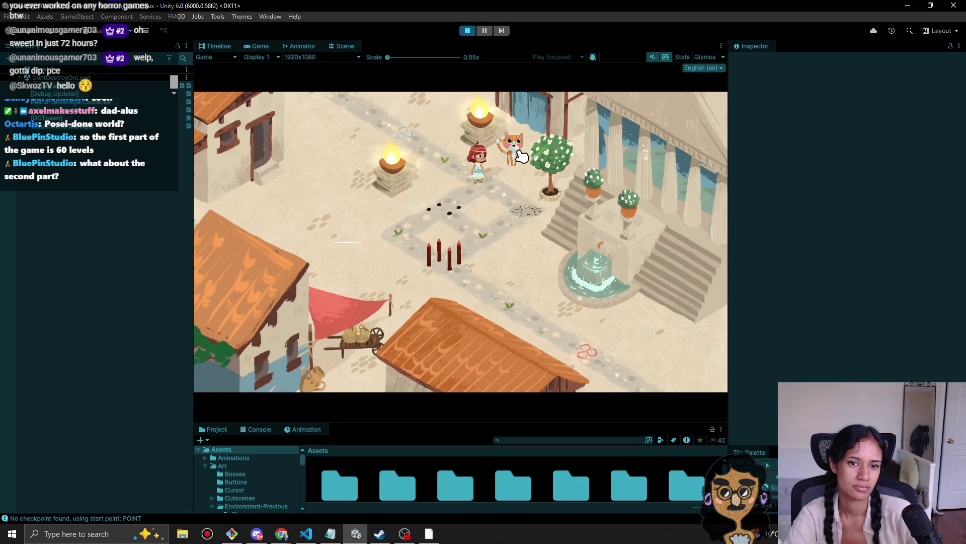
click(529, 209)
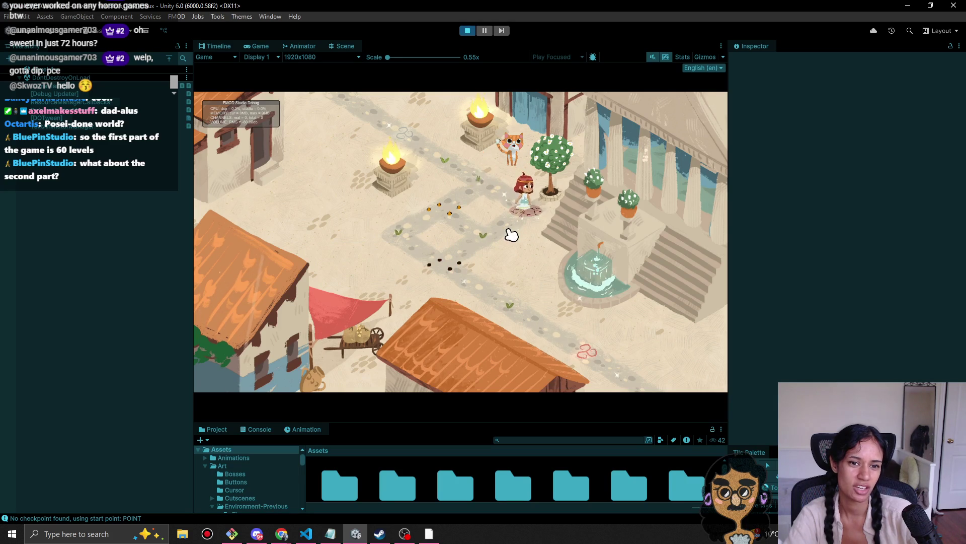
click(466, 259)
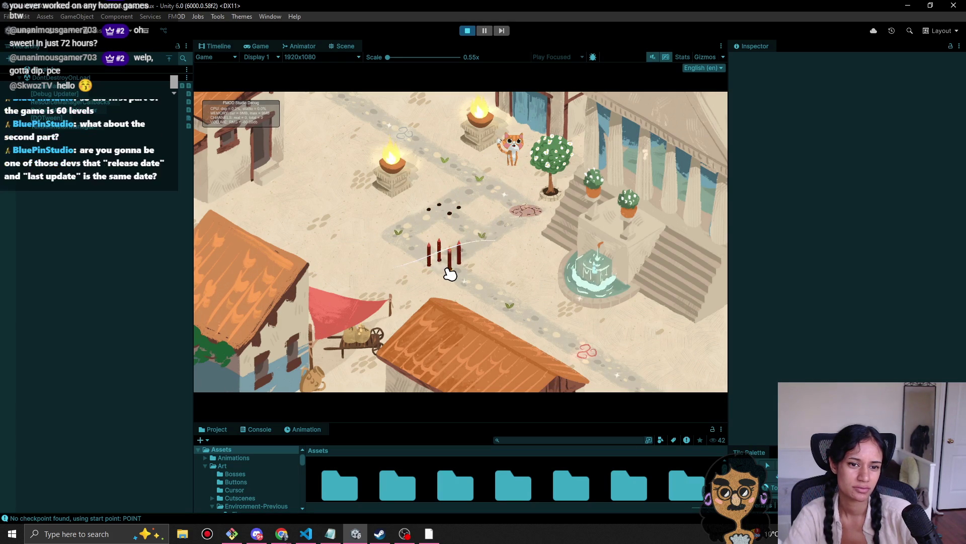
click(468, 31)
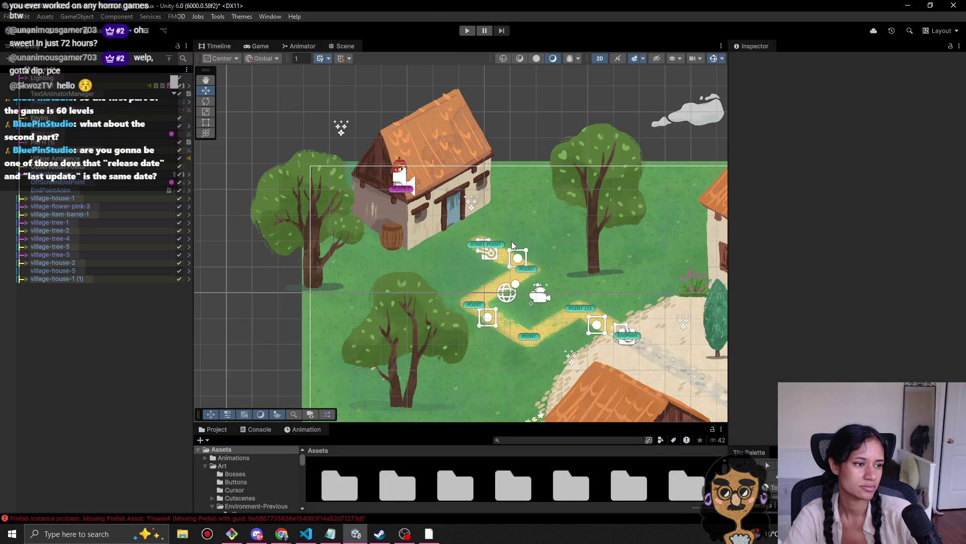
Step: Frame the village path, start Play mode and walk down the yellow path
mouse_move(470, 250)
mouse_down()
mouse_move(416, 227)
mouse_move(387, 186)
mouse_up()
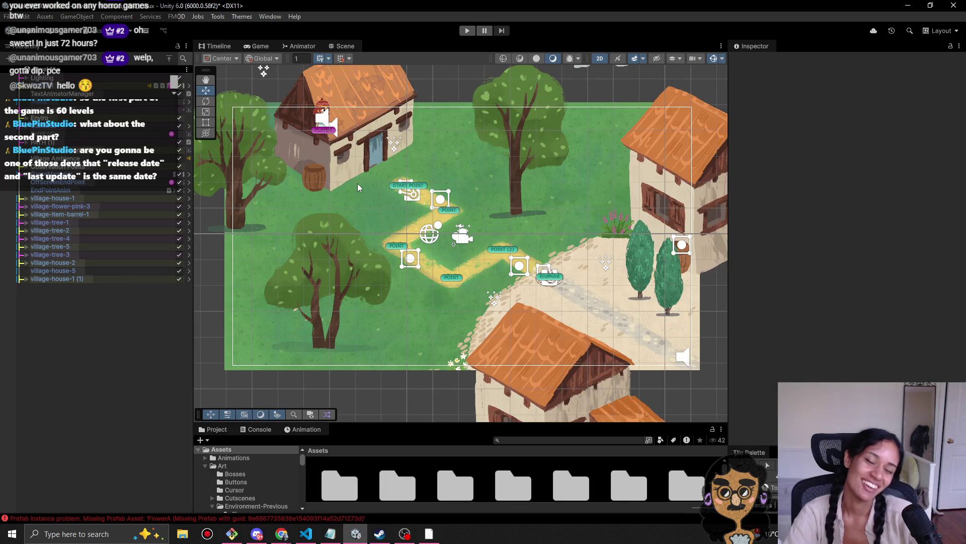
click(466, 31)
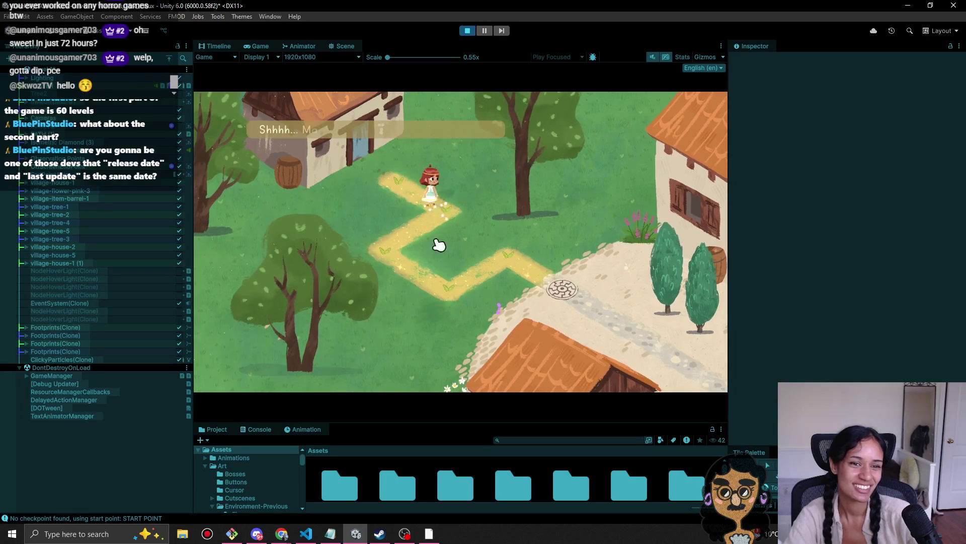
click(416, 264)
click(445, 286)
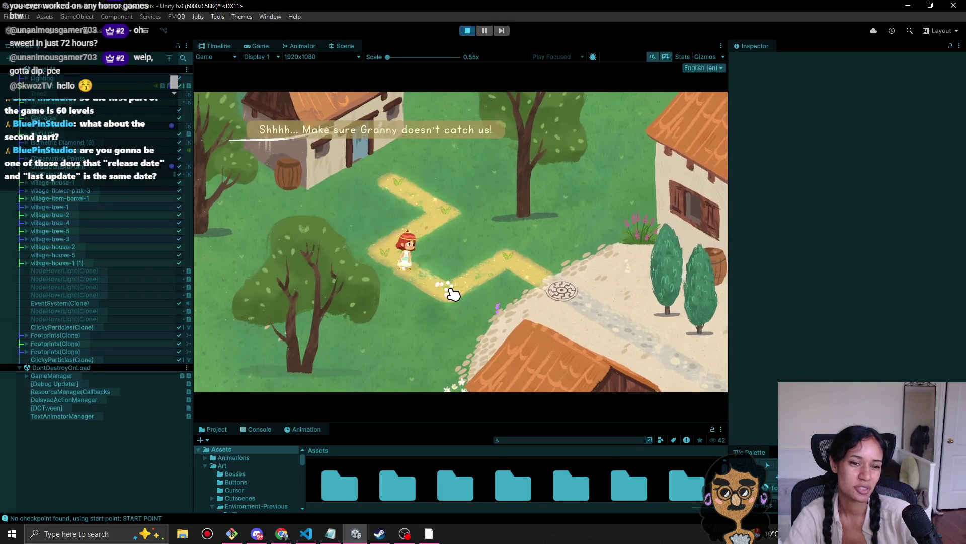
click(523, 259)
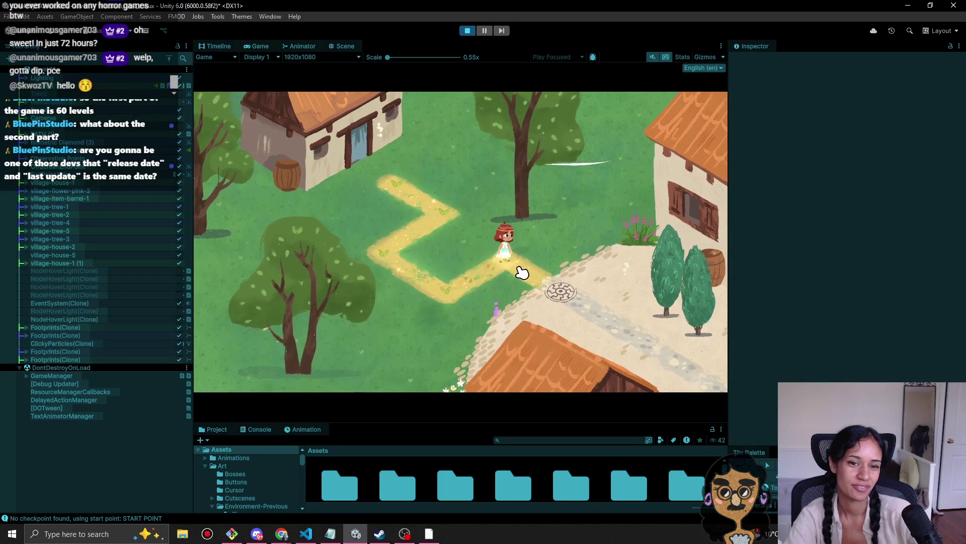
Step: Reach the stone circle and advance Iason's dialogue to the badges question
click(443, 282)
click(512, 265)
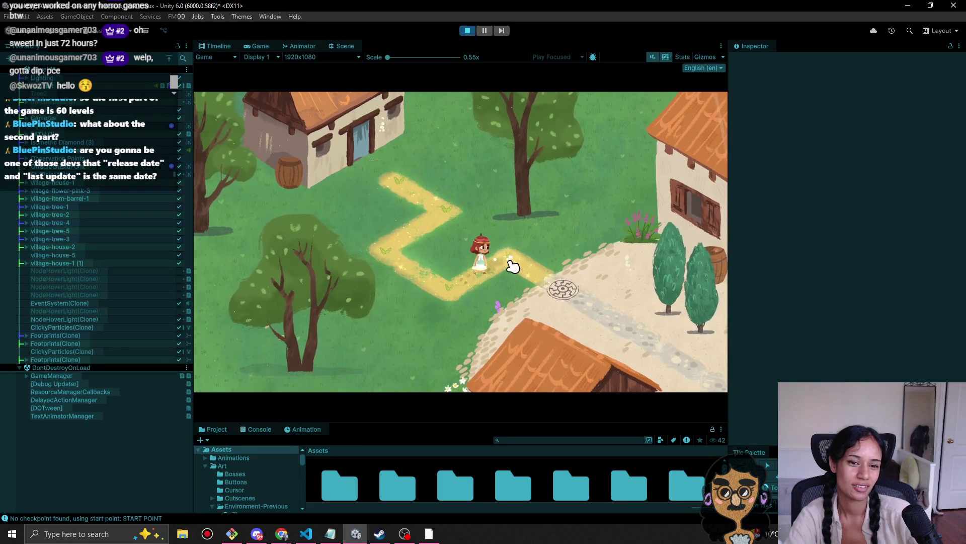
click(565, 287)
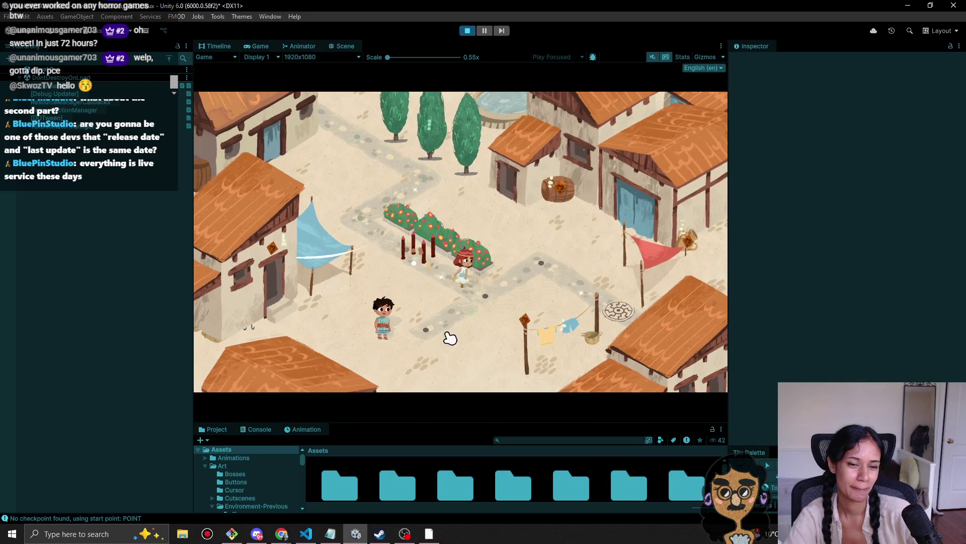
click(396, 340)
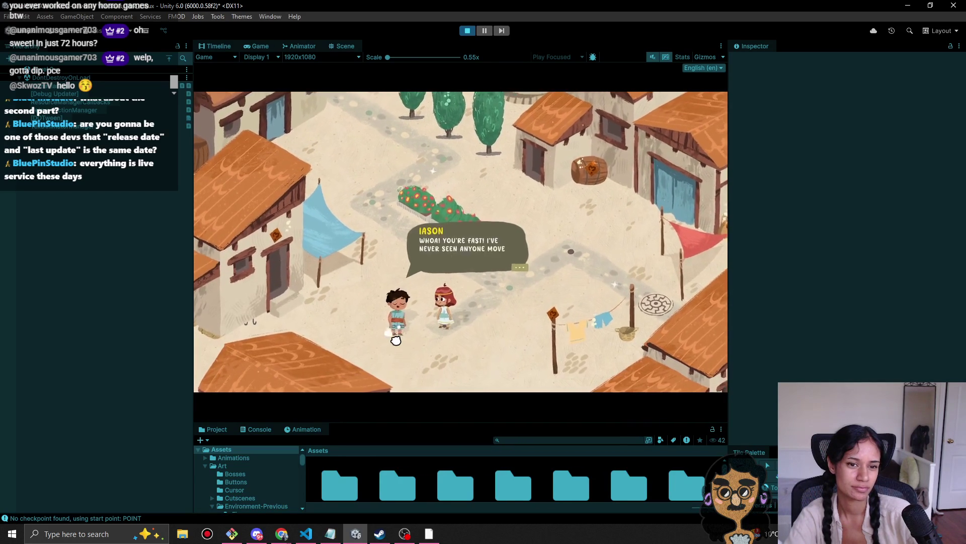
click(395, 338)
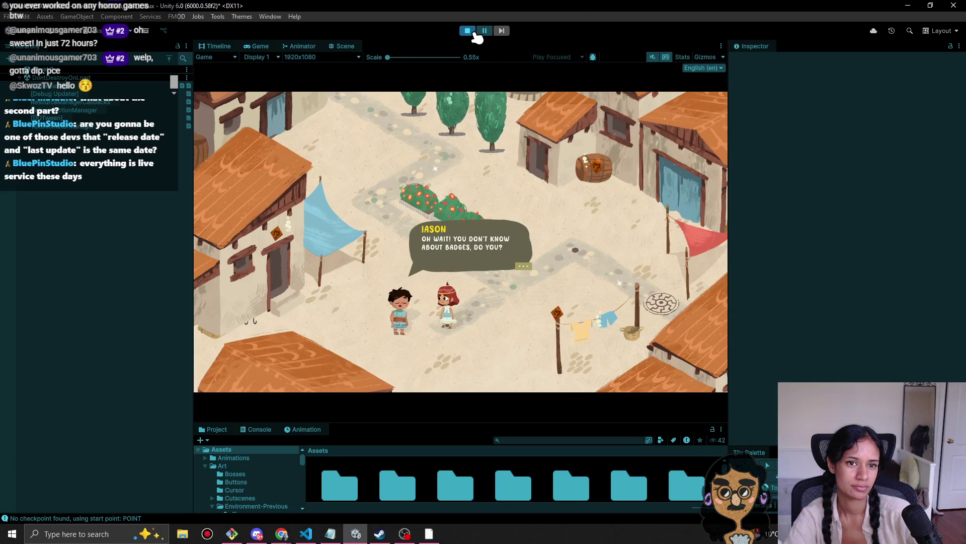
Step: Stop Play mode and readjust the Scene/Project splitter and village scene framing
click(469, 32)
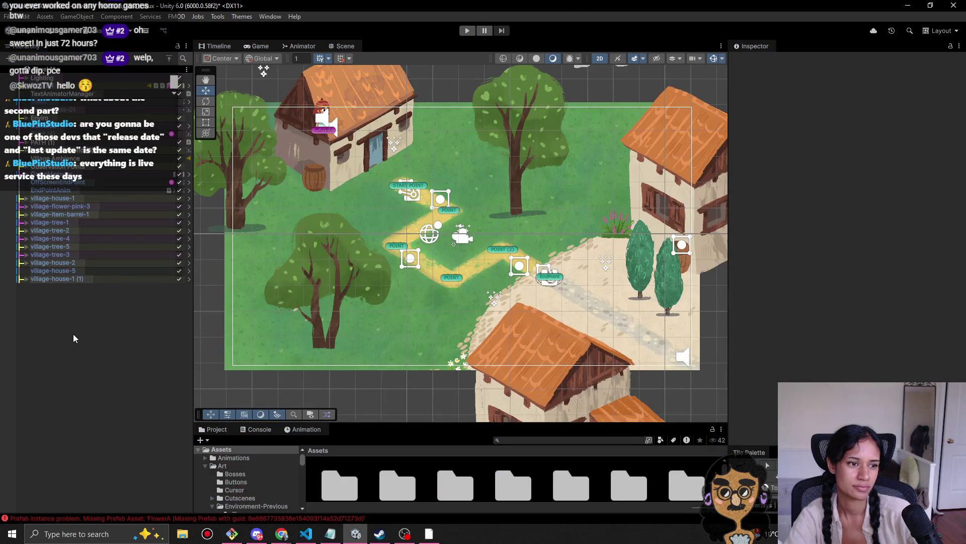
drag(362, 422, 356, 388)
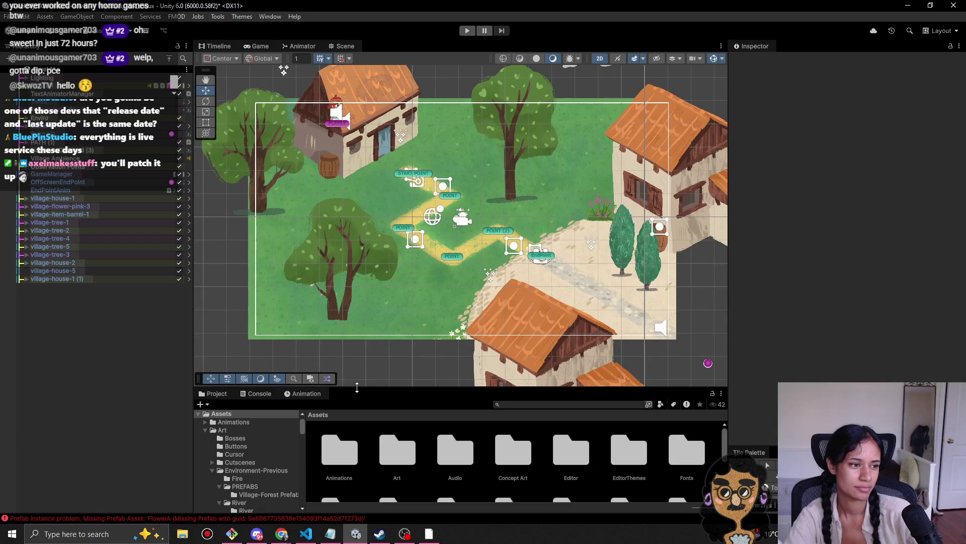
drag(357, 387, 355, 419)
drag(324, 277, 359, 311)
drag(428, 284, 371, 235)
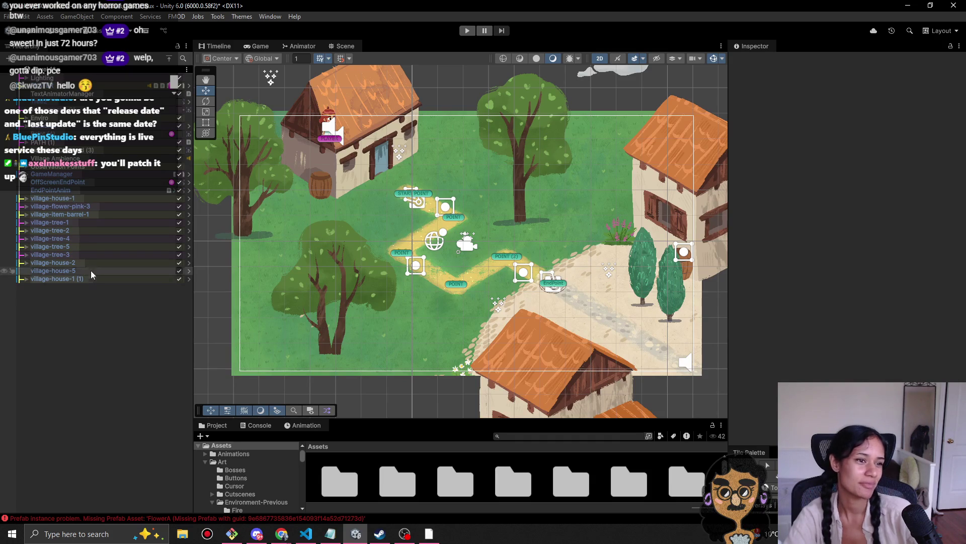
Step: Switch to the MainMenu scene, answering the unsaved Level 1 changes prompt
click(45, 75)
click(52, 92)
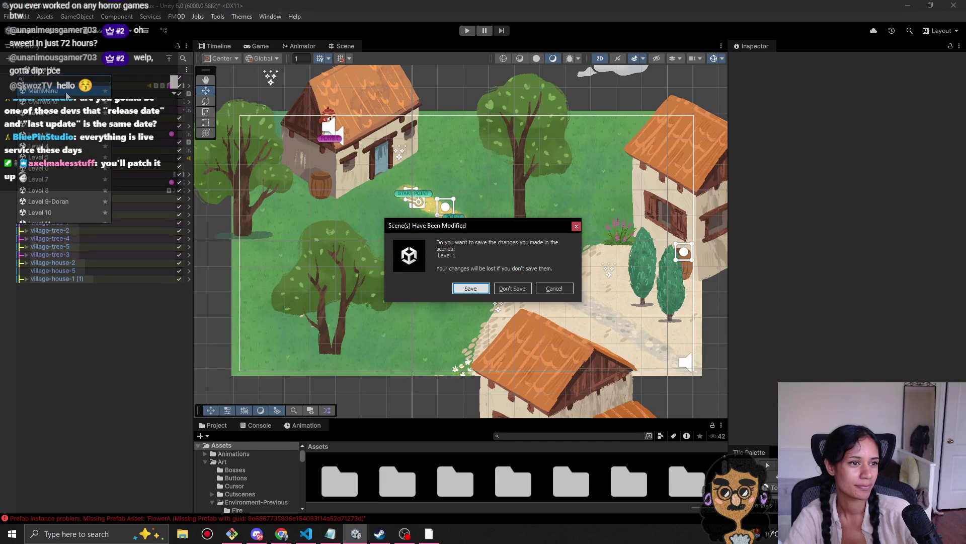
click(508, 289)
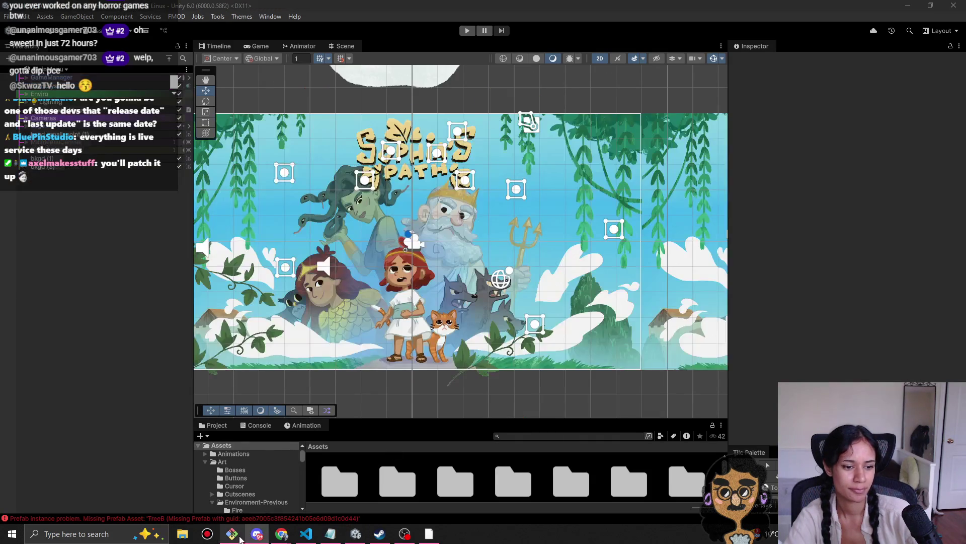
click(237, 536)
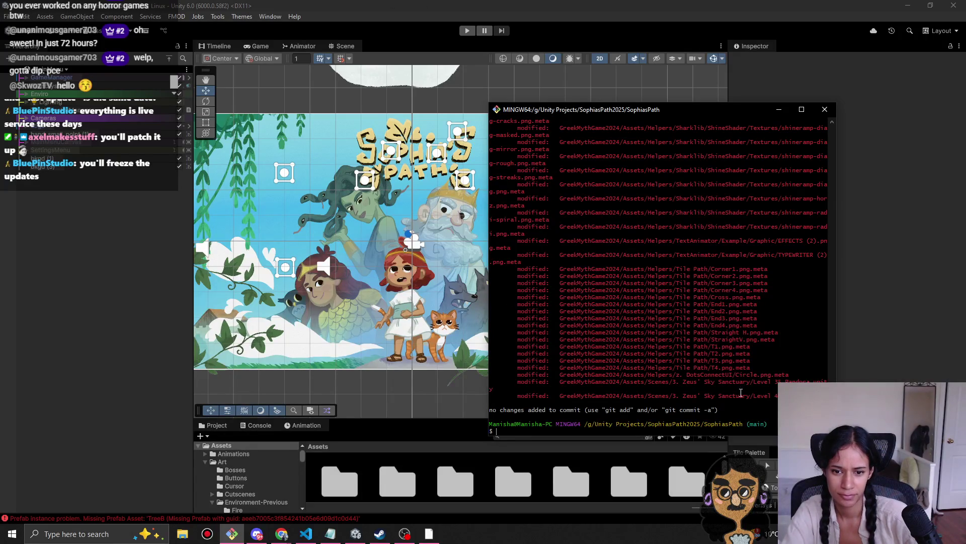
scroll(659, 277, up, 10)
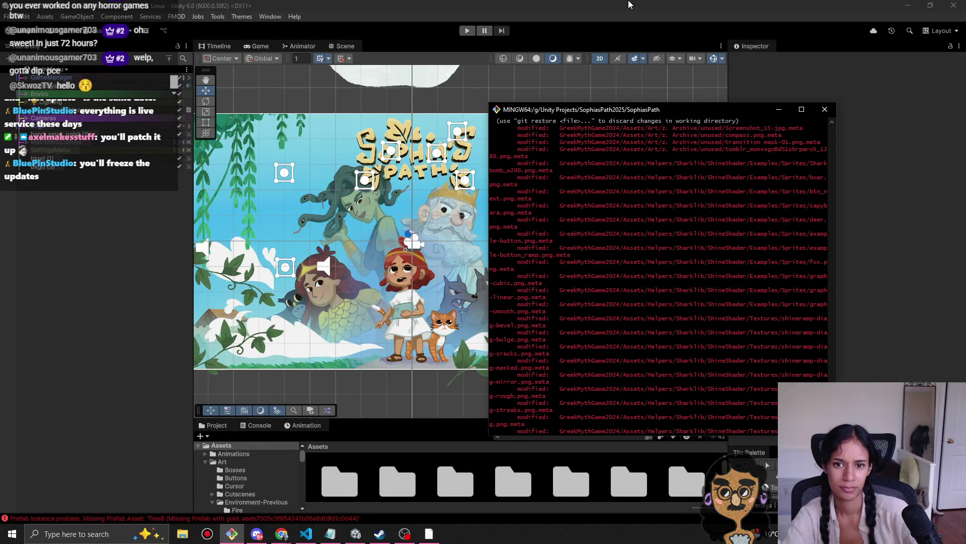
click(422, 48)
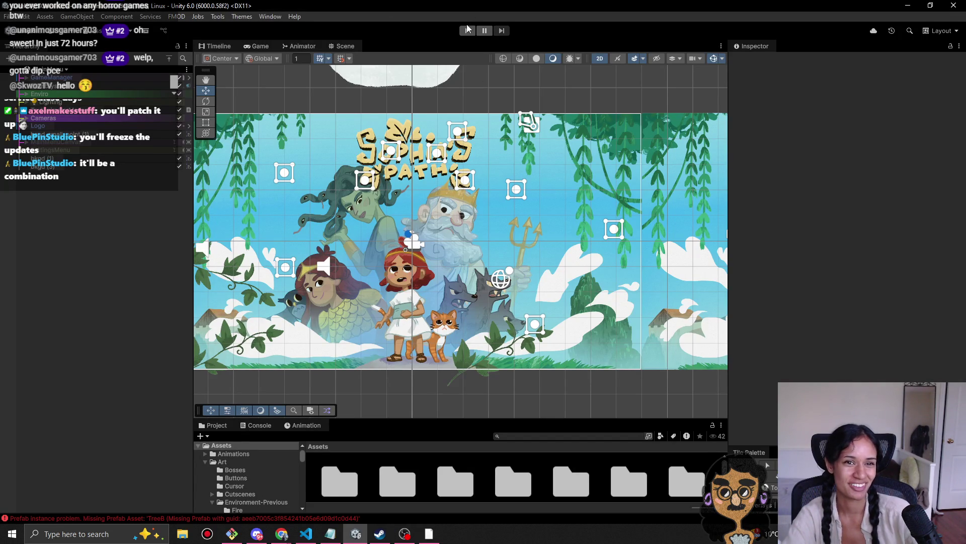
click(467, 31)
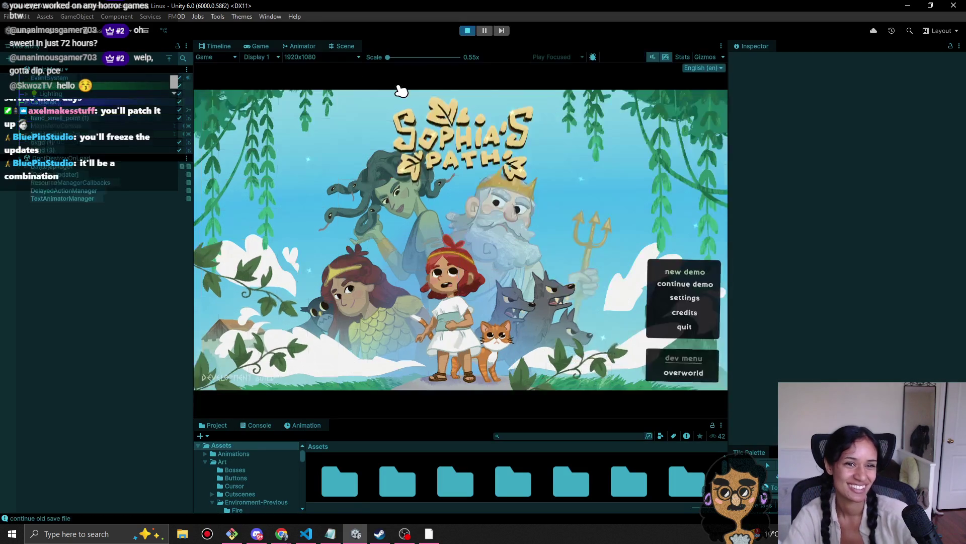
click(485, 30)
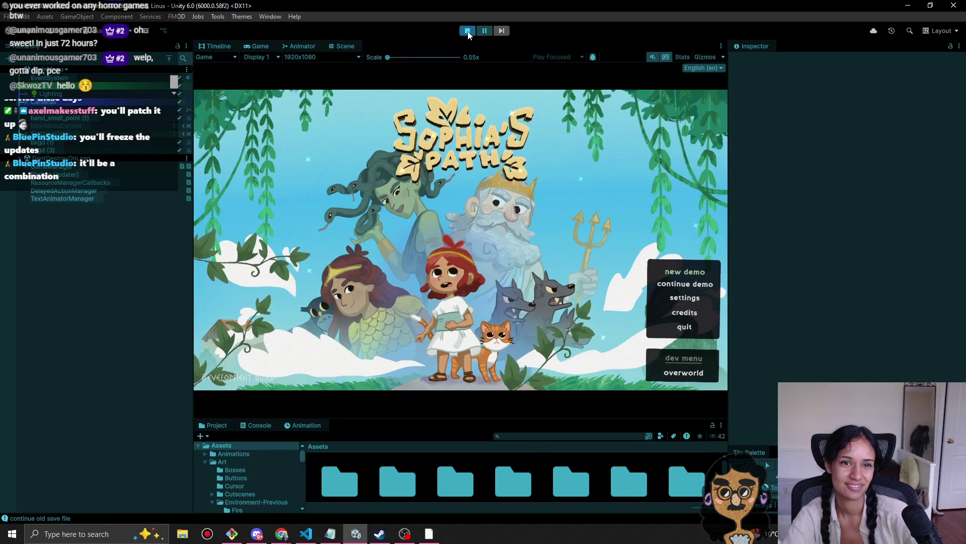
key(ctrl+p)
click(277, 537)
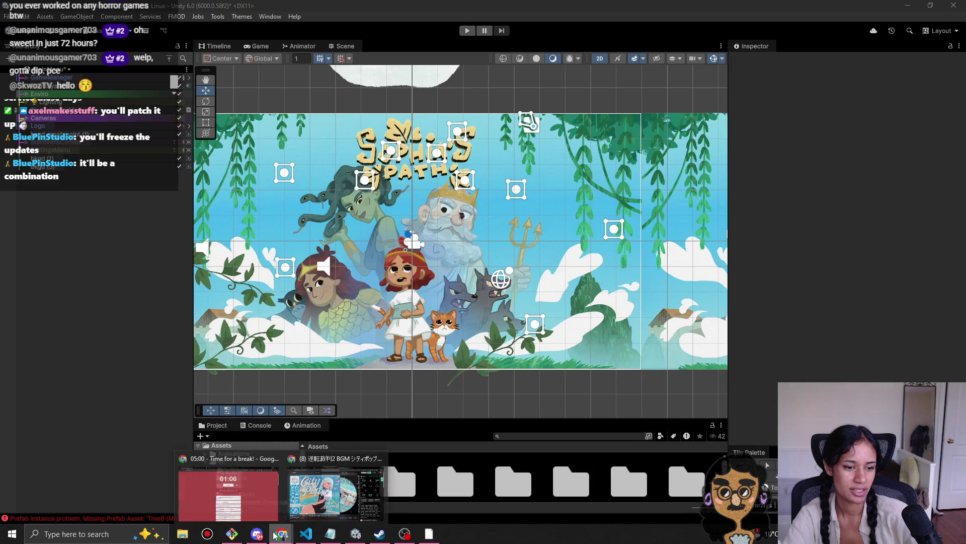
Step: Glance at Pomofocus's 05:00 short break, close it, and enlarge Unity's Project panel
click(260, 503)
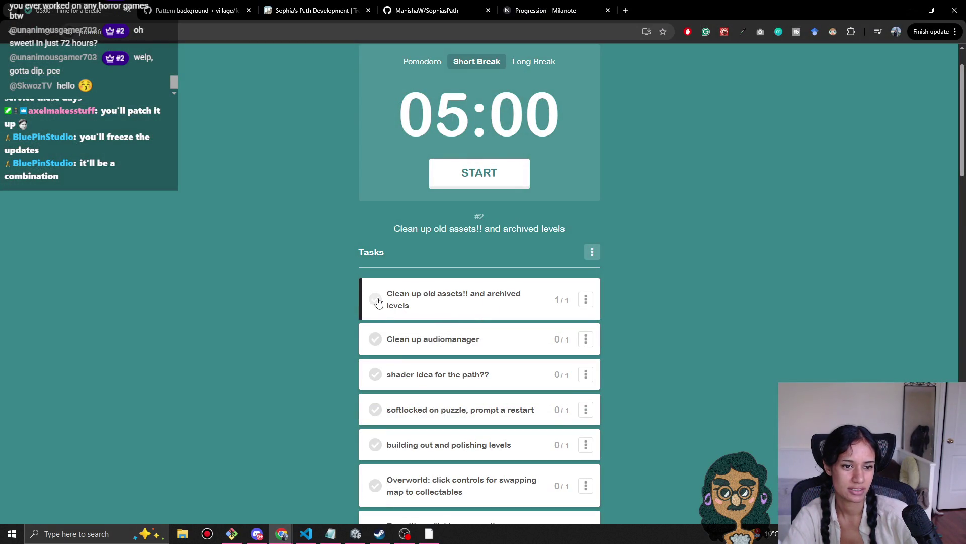
click(955, 10)
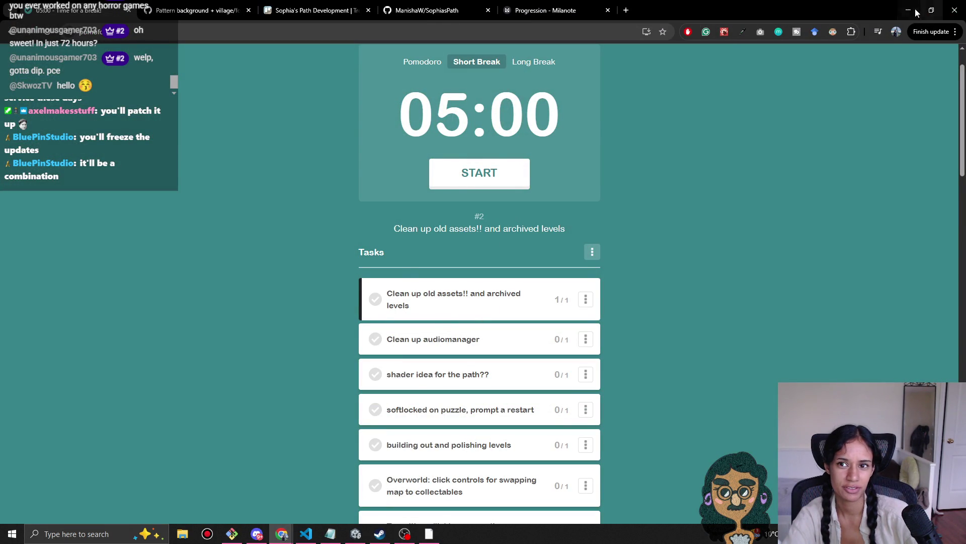
drag(399, 418, 406, 211)
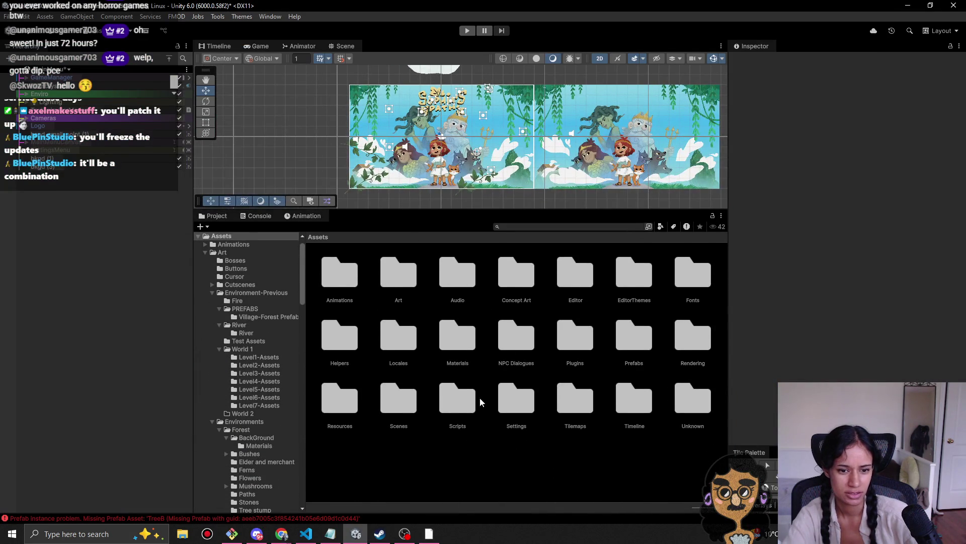
Step: Browse the Project window into Scenes › z. Archive › ARCHIVE
double_click(414, 407)
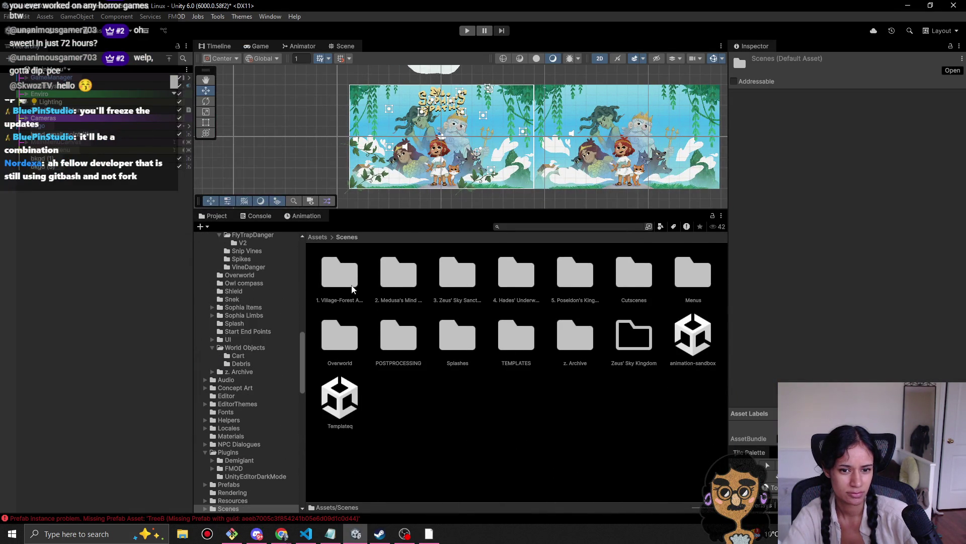
click(561, 341)
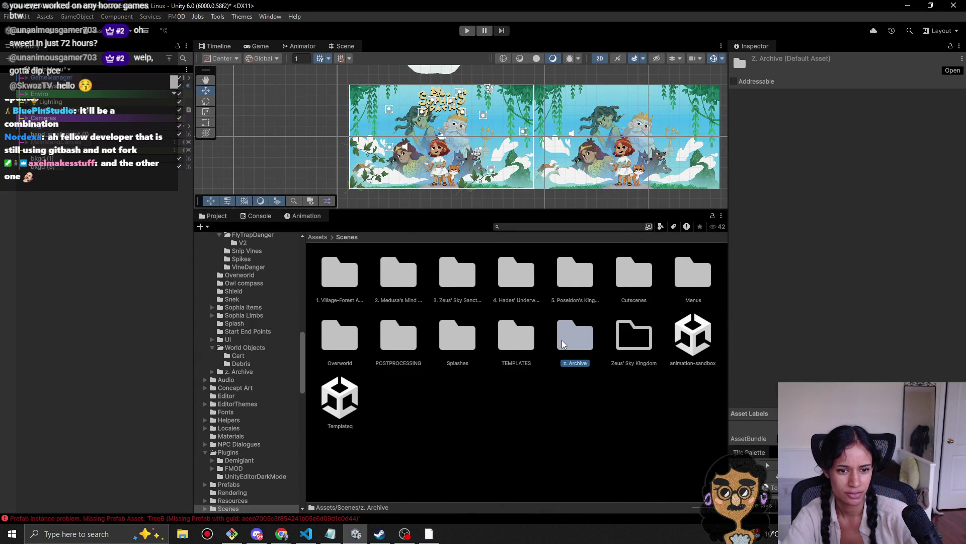
double_click(561, 340)
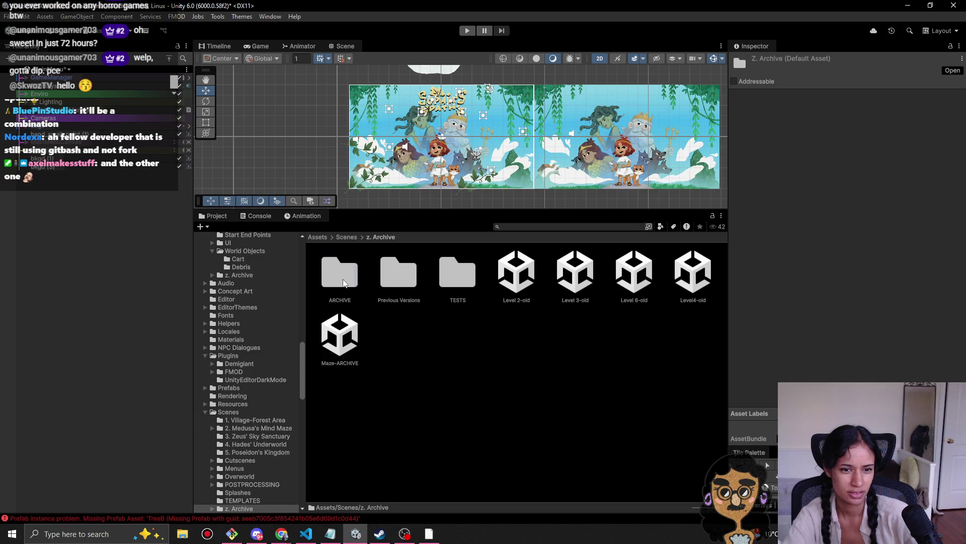
double_click(346, 265)
click(387, 238)
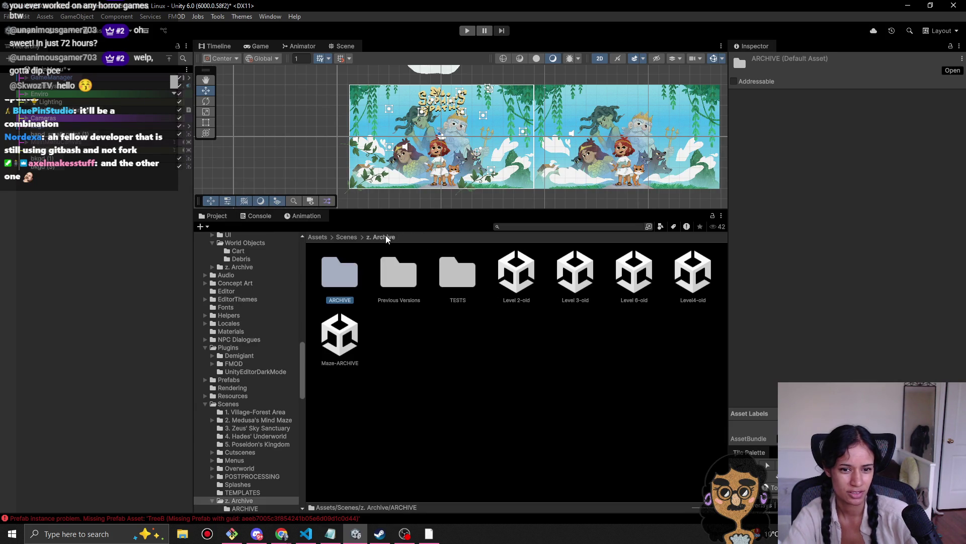
click(354, 238)
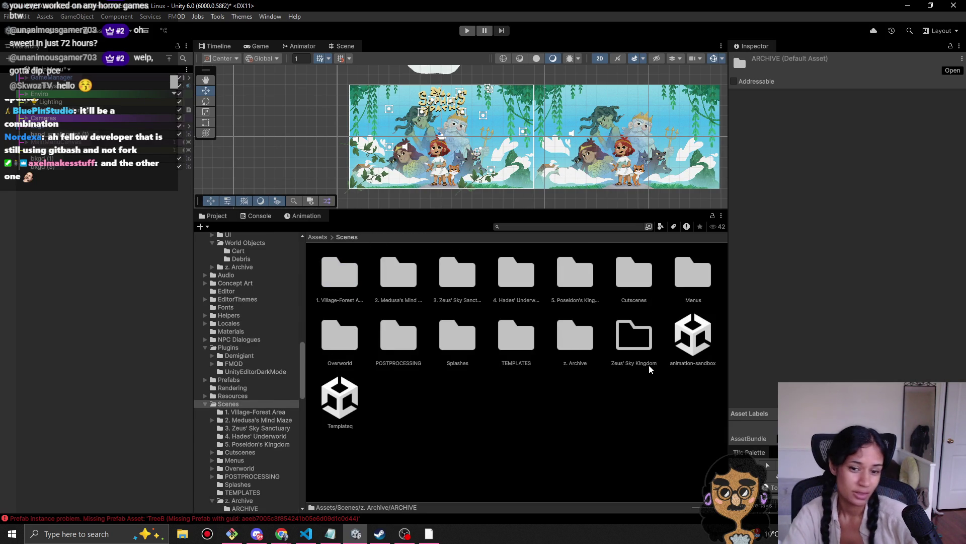
double_click(581, 347)
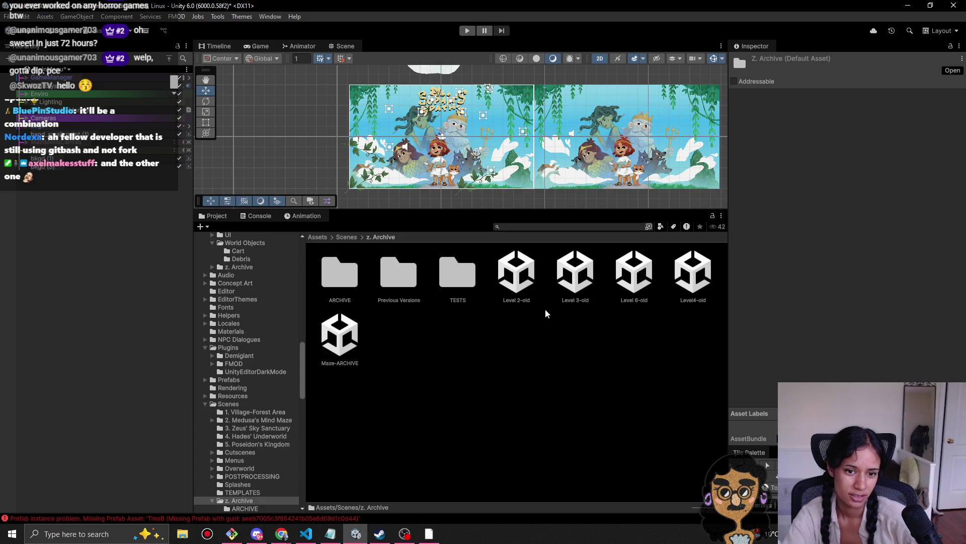
double_click(339, 277)
Step: Open Level 1-old without saving MainMenu and start Play mode
double_click(400, 274)
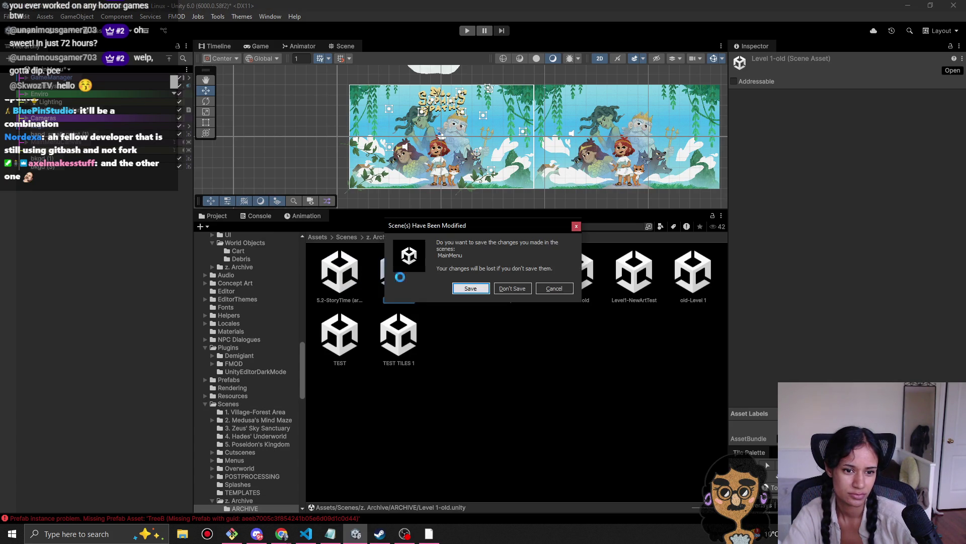
click(514, 289)
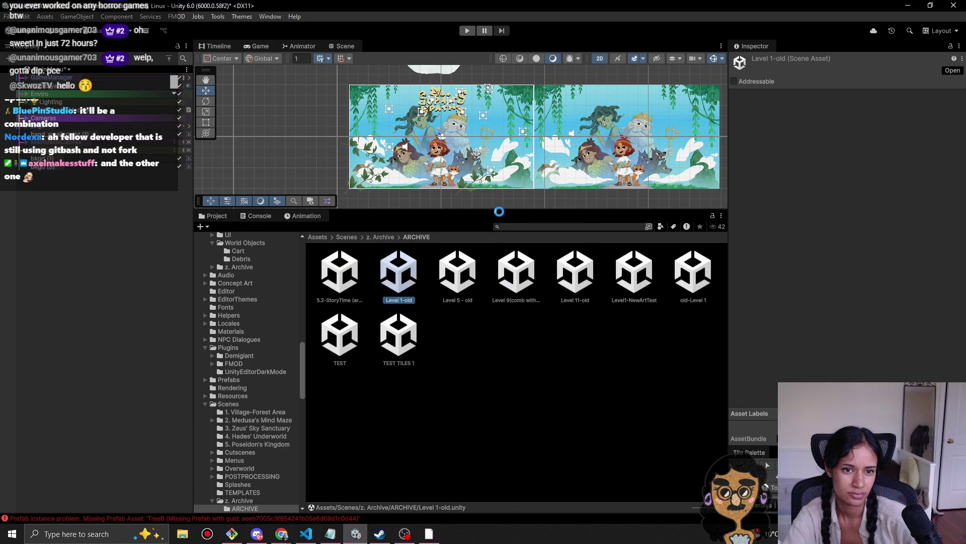
click(465, 31)
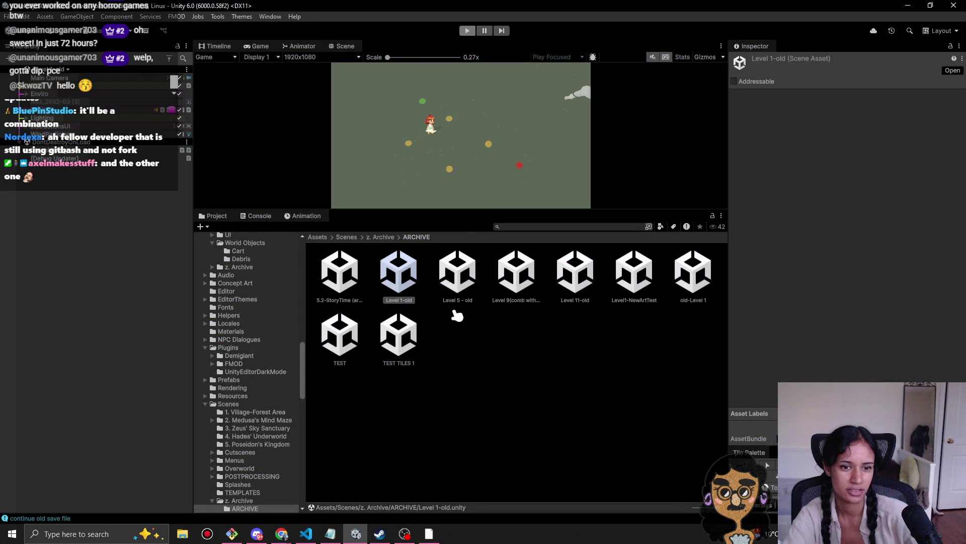
Step: Stop Play mode and preview Level 5 - old, Level 11-old, Level1-NewArtTest and old-Level 1
key(ctrl+p)
double_click(457, 277)
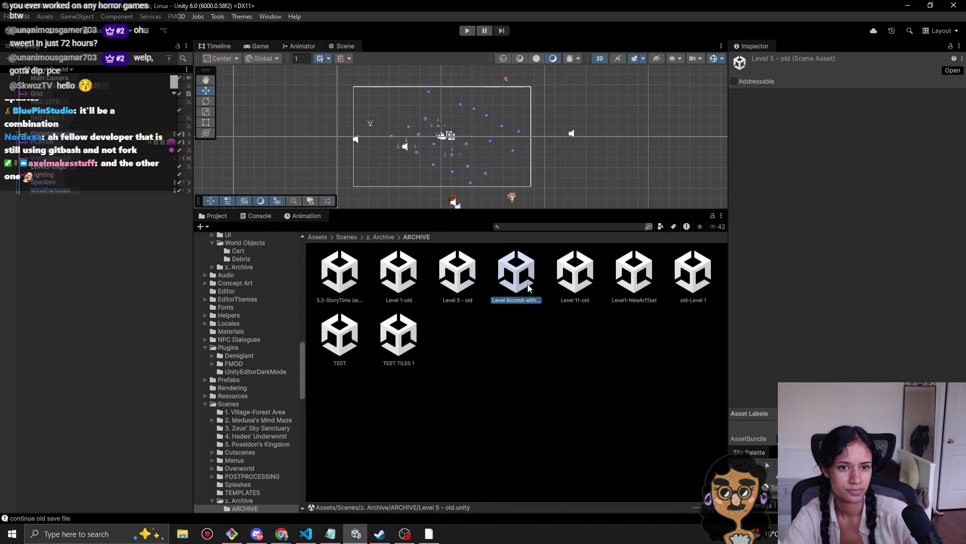
double_click(594, 274)
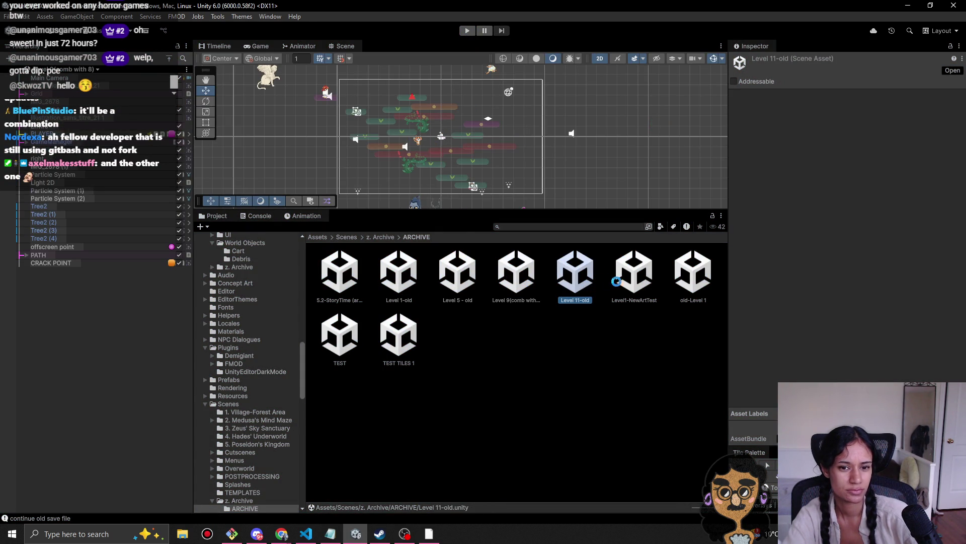
double_click(634, 275)
click(689, 288)
double_click(690, 288)
Step: Move into the Previous Versions folder and open its Level 1-old scene
click(383, 236)
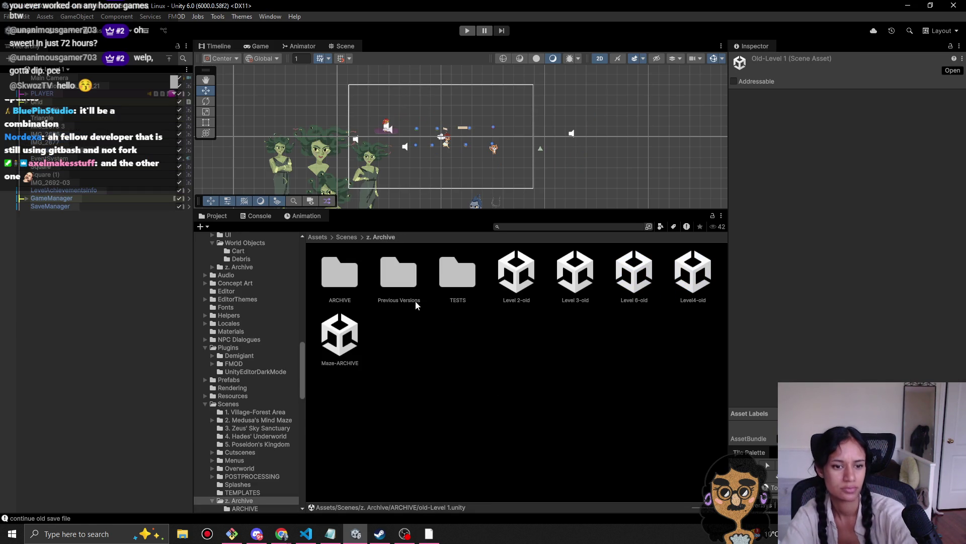
click(349, 288)
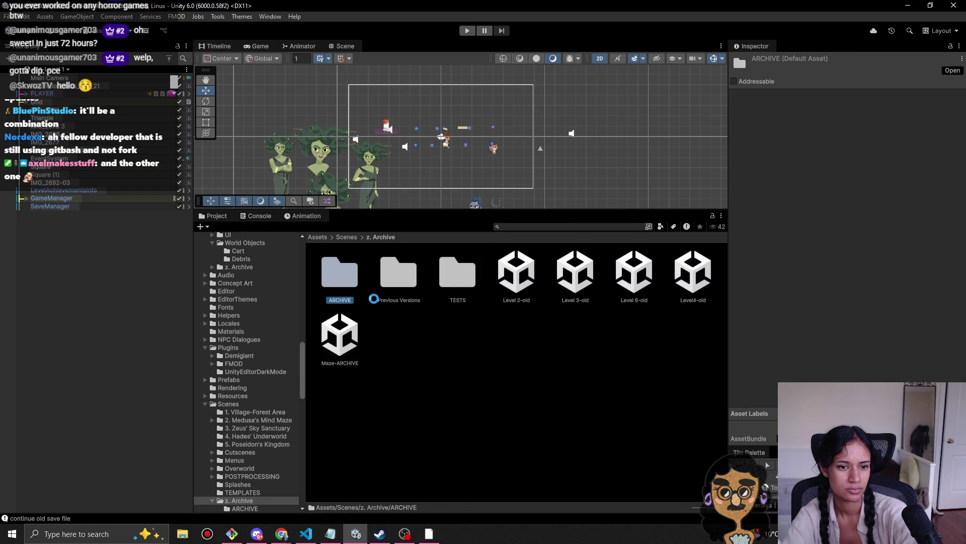
double_click(388, 272)
double_click(344, 296)
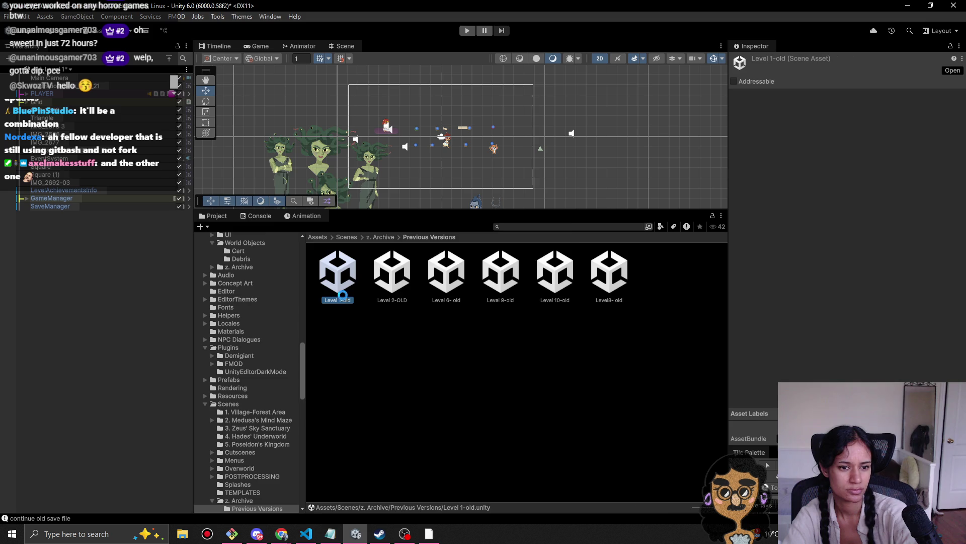
click(519, 290)
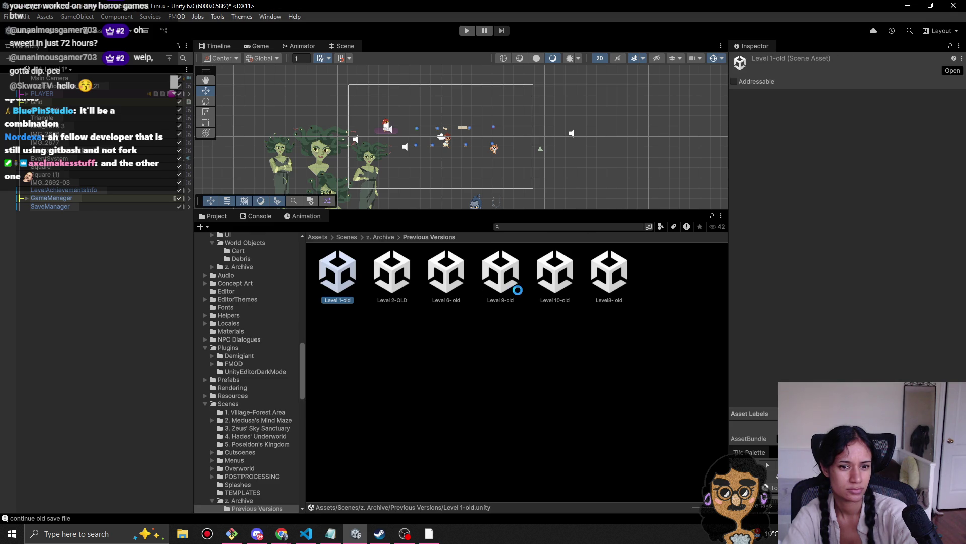
Step: Preview Level 2-OLD and Level 9-old, then return to z. Archive and select Previous Versions
double_click(400, 283)
click(505, 288)
double_click(505, 288)
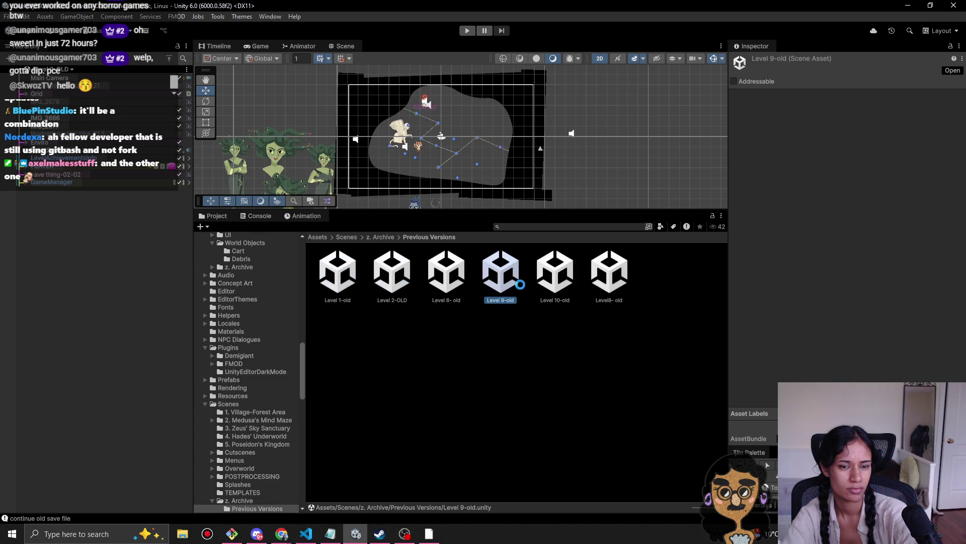
click(386, 237)
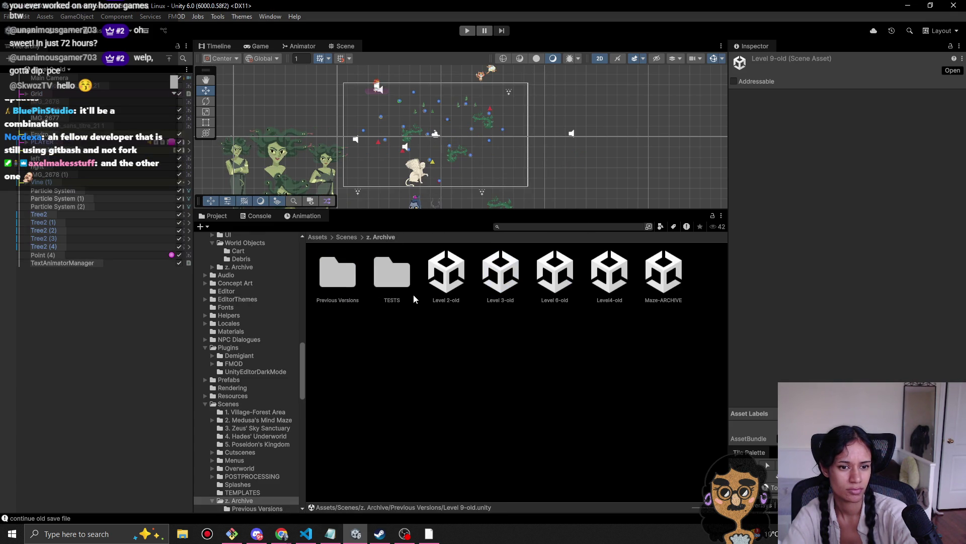
click(347, 285)
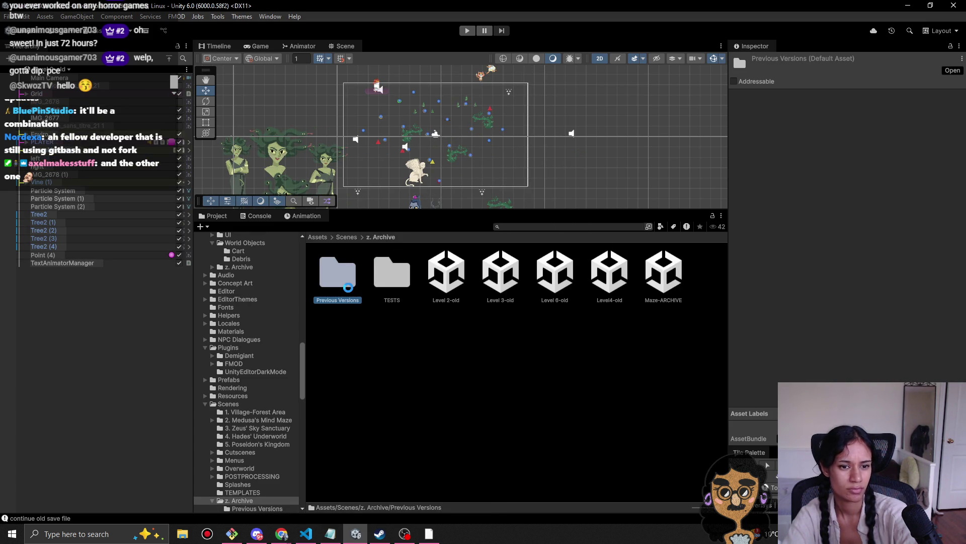
Step: Preview the TESTS scenes: Overworld-old, Snake Test 1, TEST and Test Dynamic Camera
double_click(347, 287)
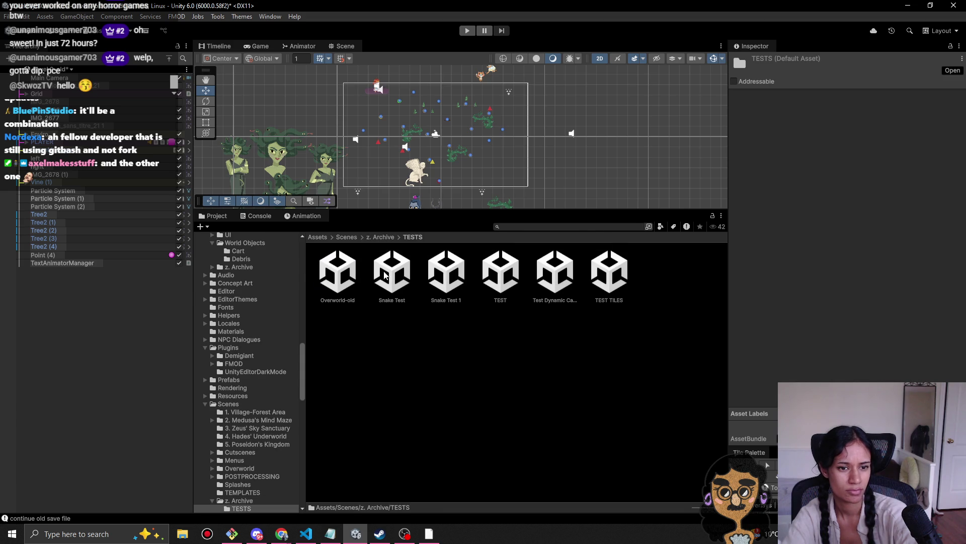
double_click(354, 287)
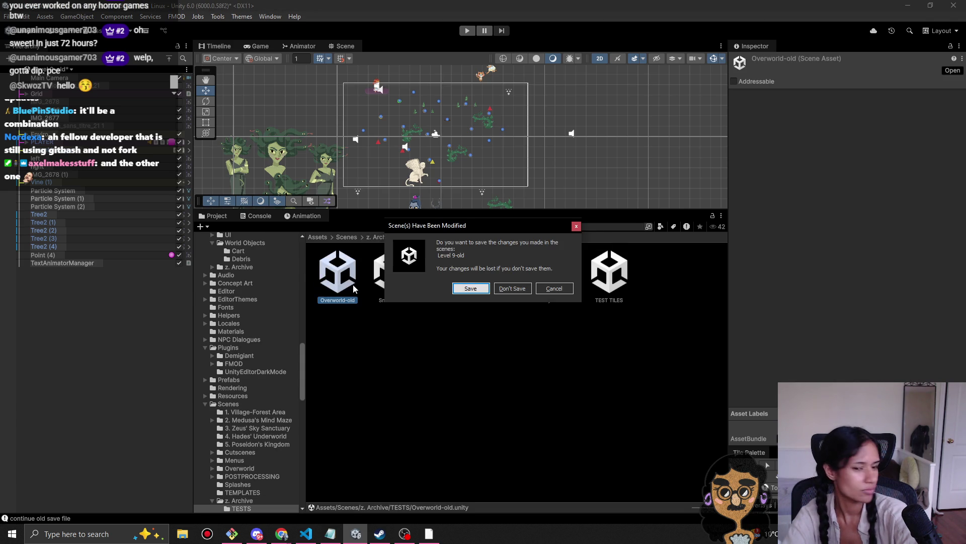
click(513, 290)
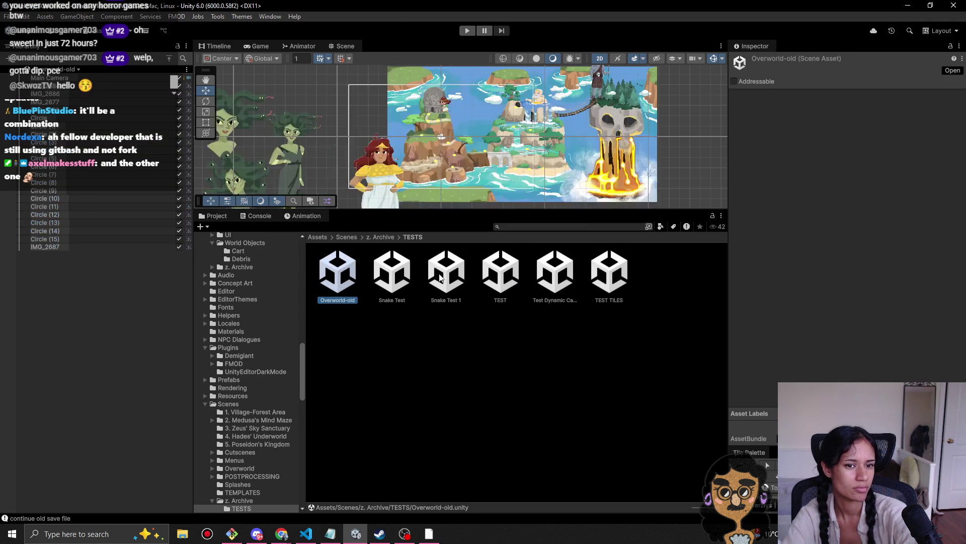
double_click(443, 277)
click(516, 289)
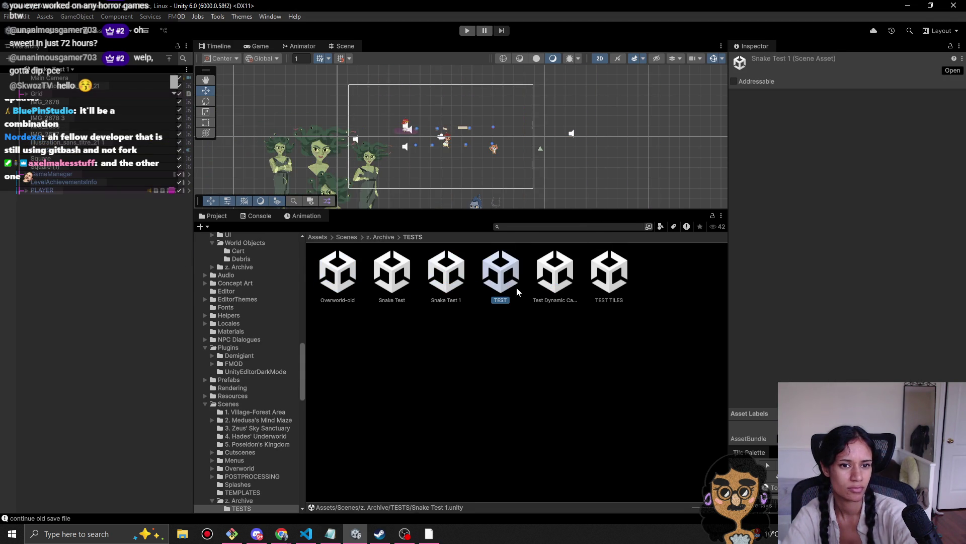
double_click(559, 282)
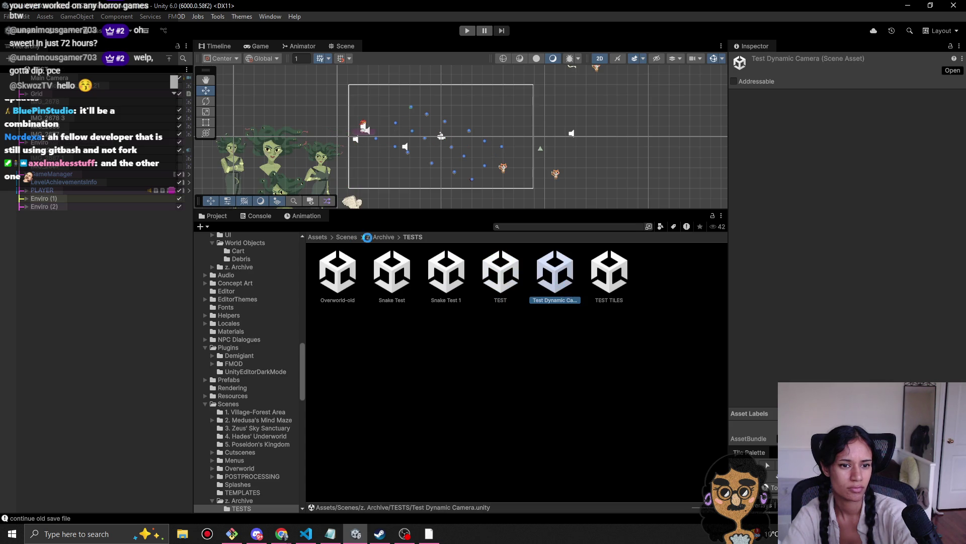
Step: Delete the TESTS folder from z. Archive
click(385, 237)
click(346, 277)
key(Delete)
key(Return)
Step: Review Level 2-old, Level 3-old, Level 6-old, Level4-old and Maze-ARCHIVE
double_click(358, 282)
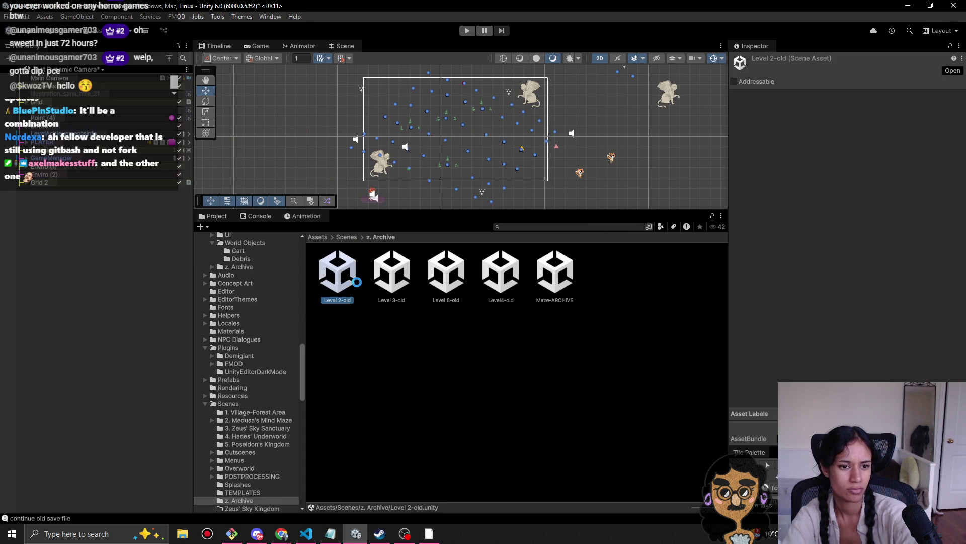
click(524, 287)
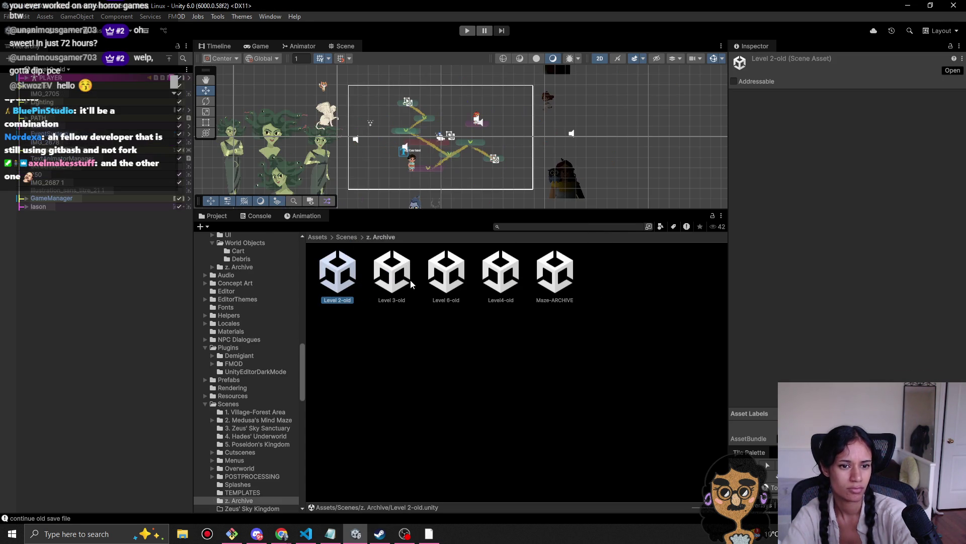
double_click(392, 285)
double_click(451, 297)
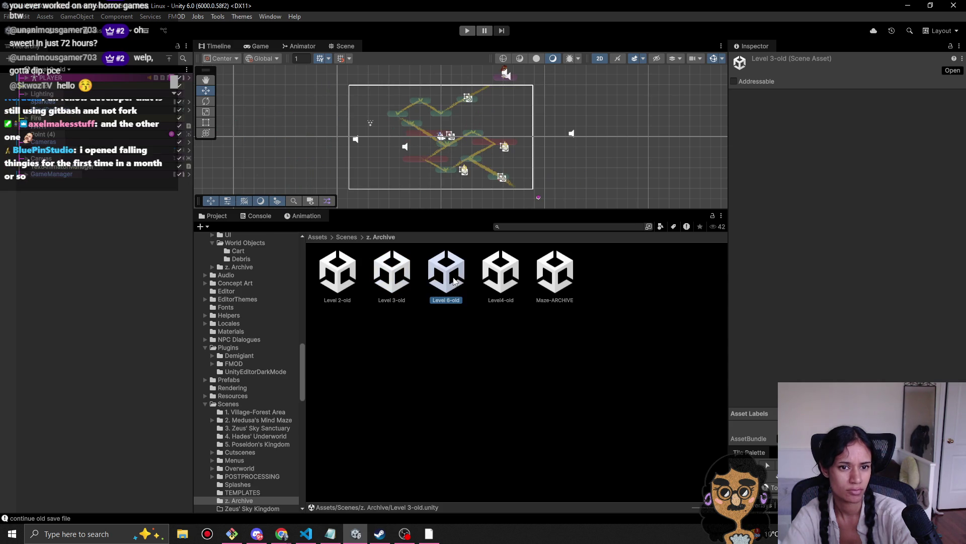
double_click(502, 287)
double_click(555, 274)
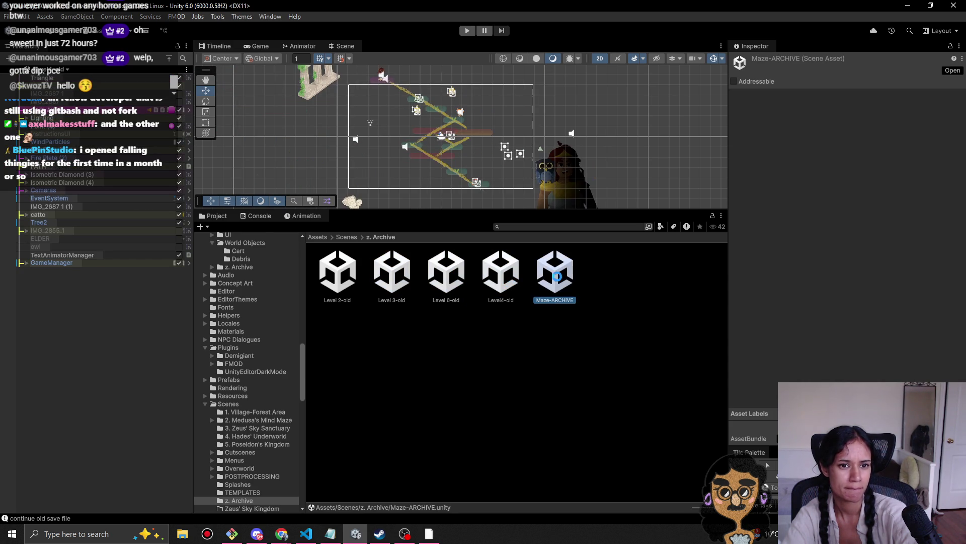
Step: Select all five old scenes from Level 2-old to Maze-ARCHIVE and delete them
click(347, 237)
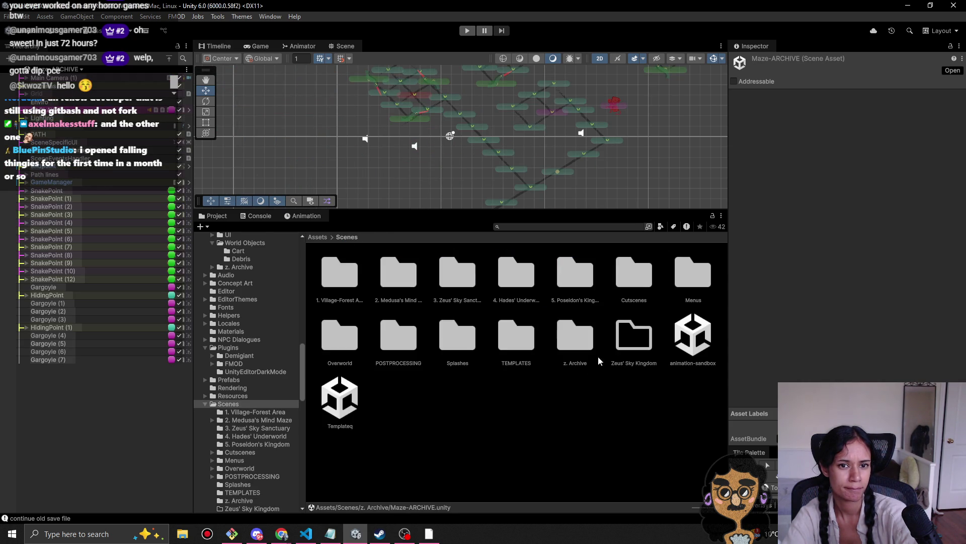
double_click(575, 335)
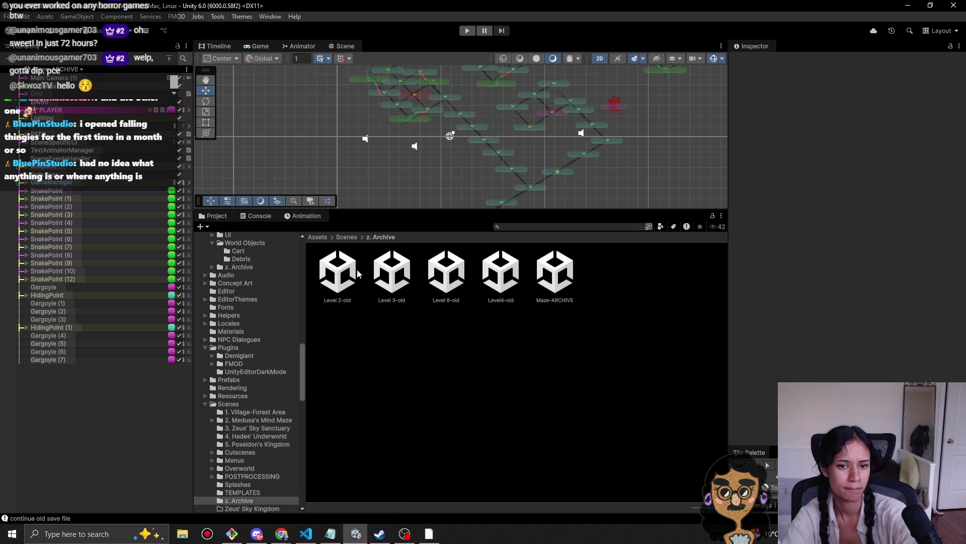
click(555, 272)
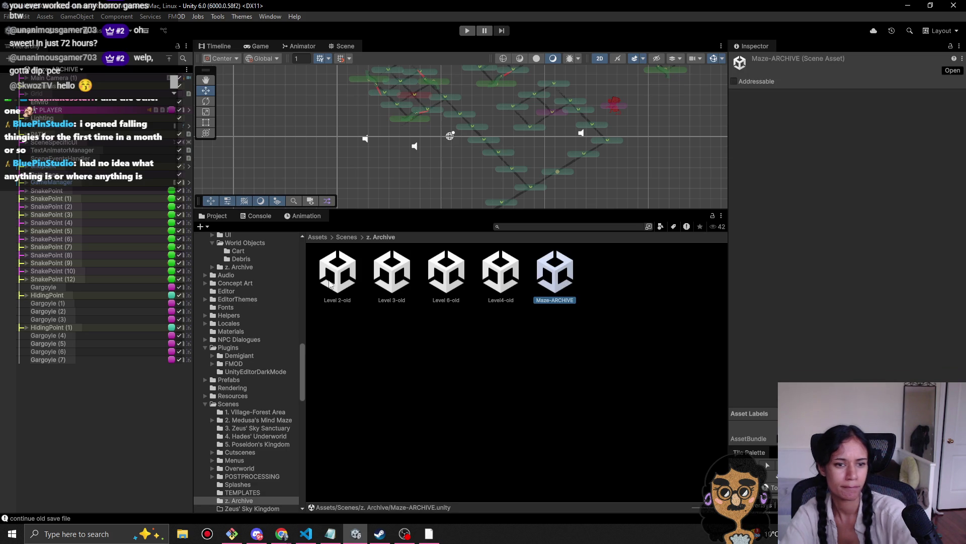
shift+click(352, 291)
key(Delete)
click(497, 293)
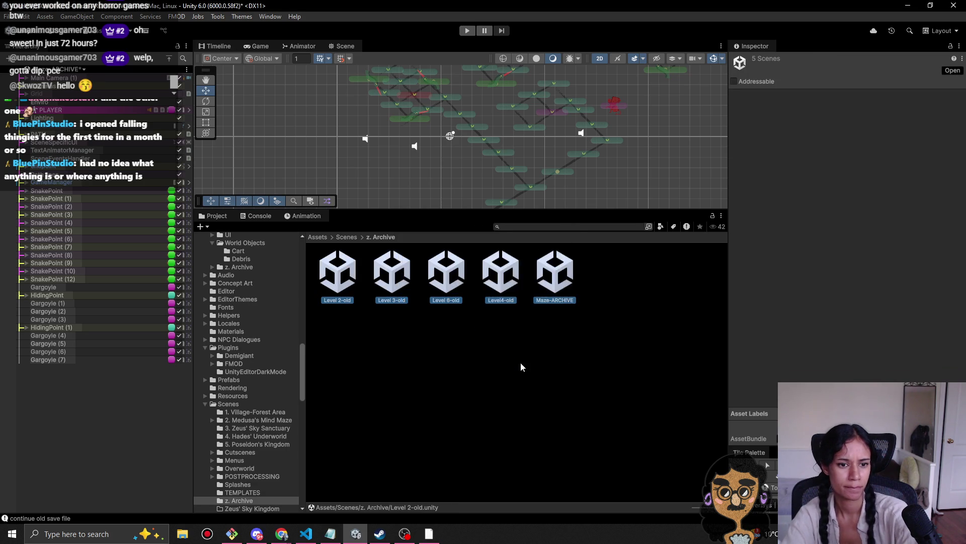
Step: In Git Bash, check git status and stage all changes with git add
click(235, 535)
scroll(629, 346, down, 10)
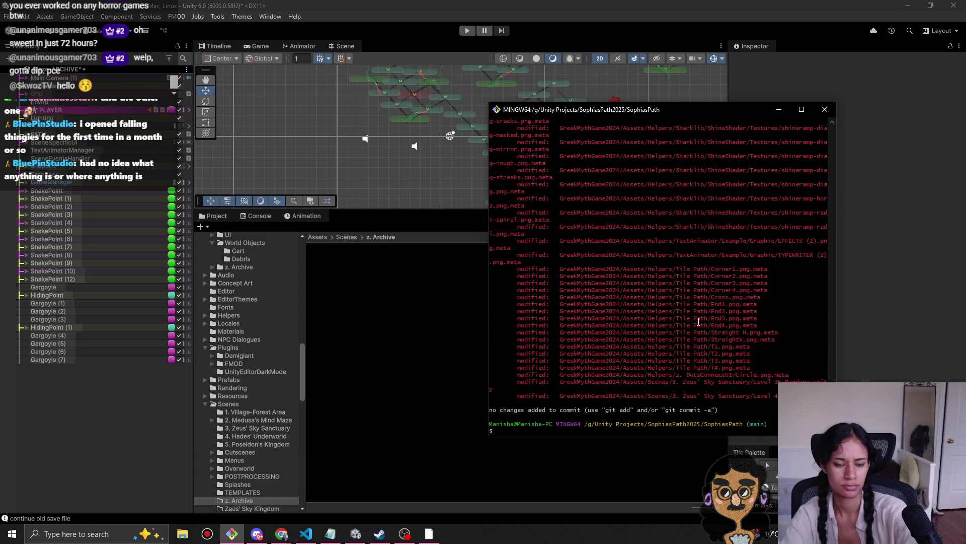
text(git status)
key(Return)
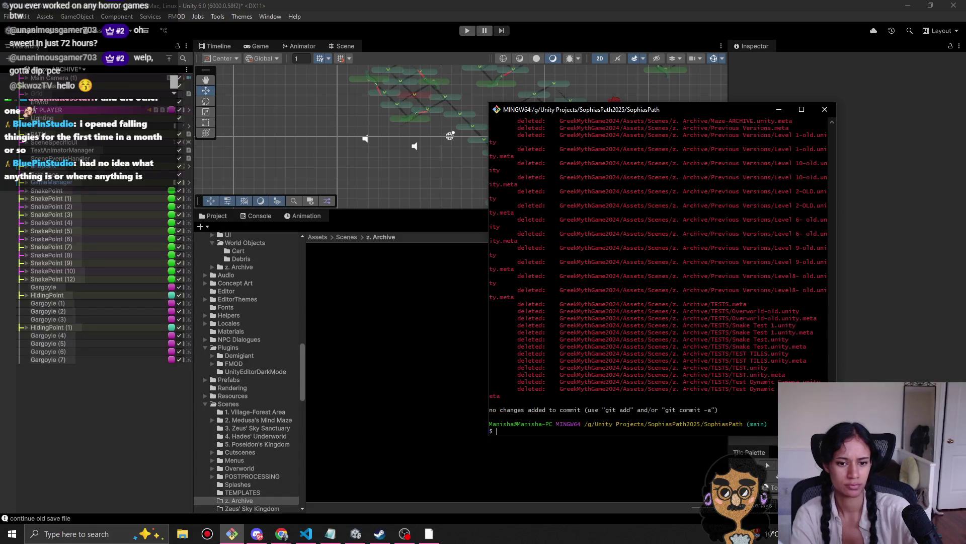
text(git add.)
key(Return)
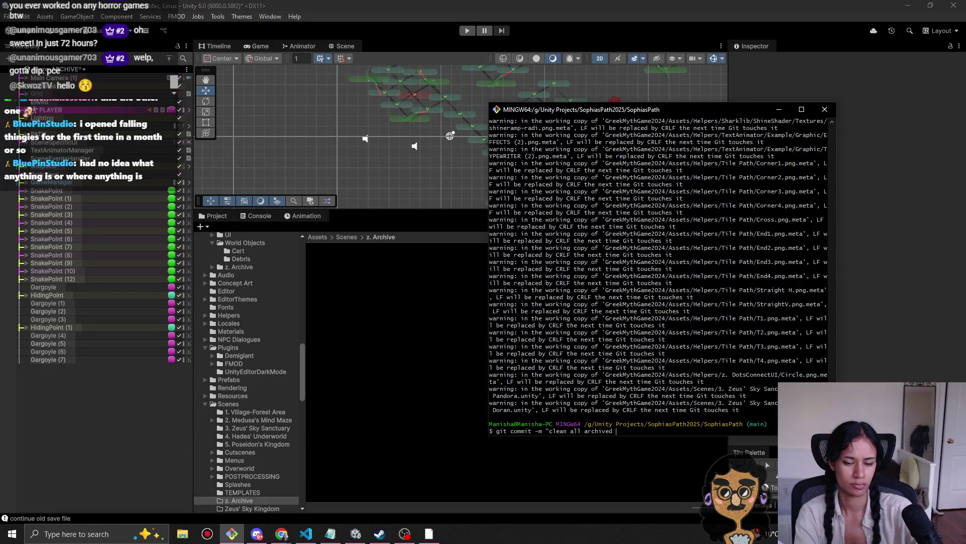
Step: Commit the scene deletions and push, advancing main from d43785b to cc240f8
key(Return)
text(git push)
key(Return)
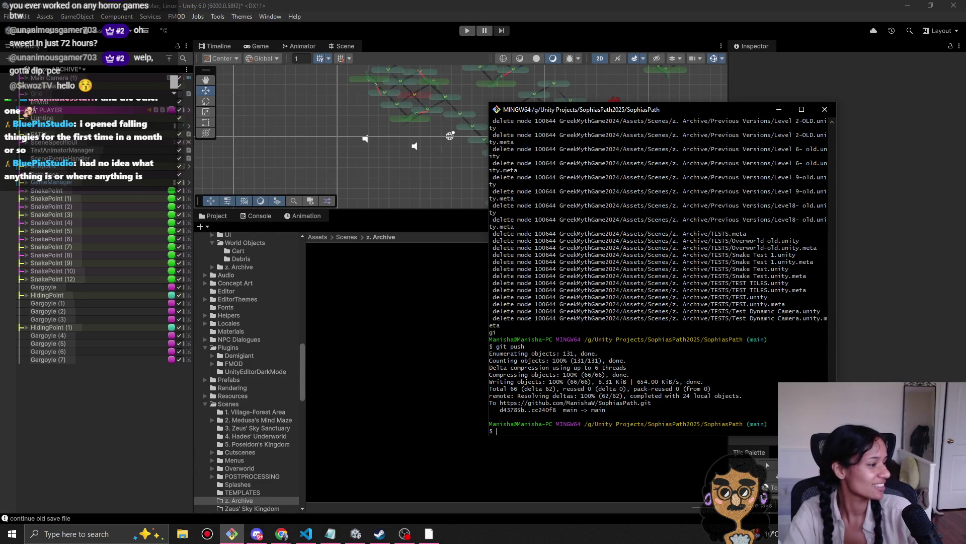
click(658, 65)
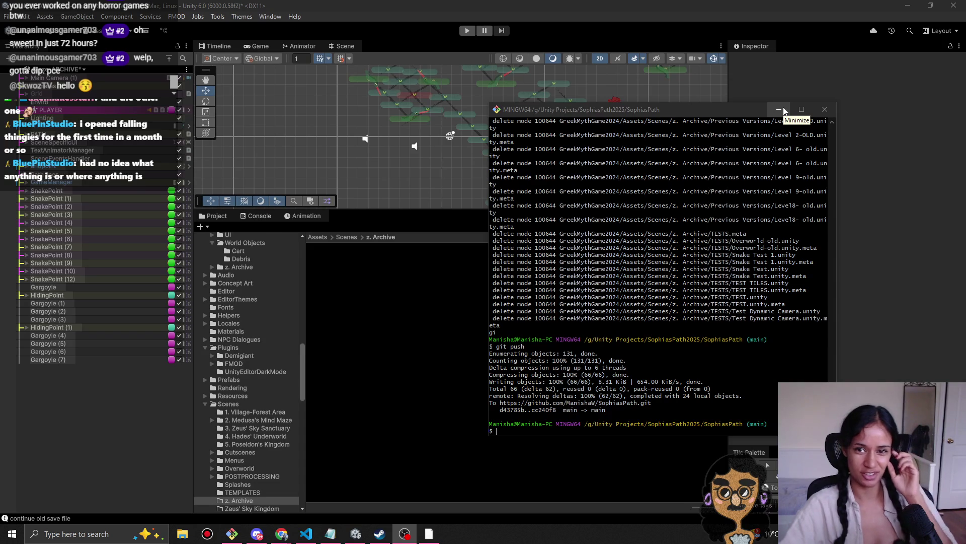
Step: Minimize Git Bash and inspect the POSTPROCESSING folder and its Level 1 subfolder
click(781, 110)
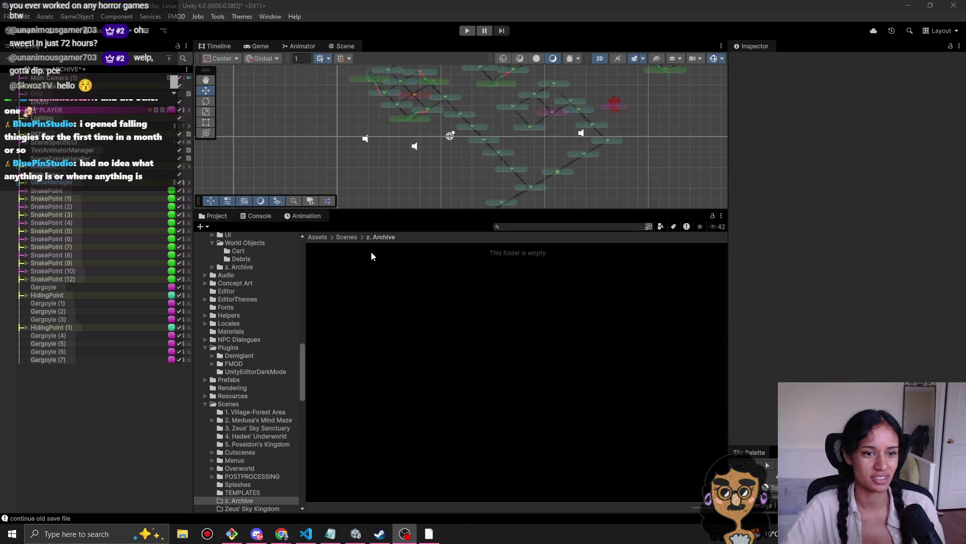
click(346, 237)
double_click(397, 334)
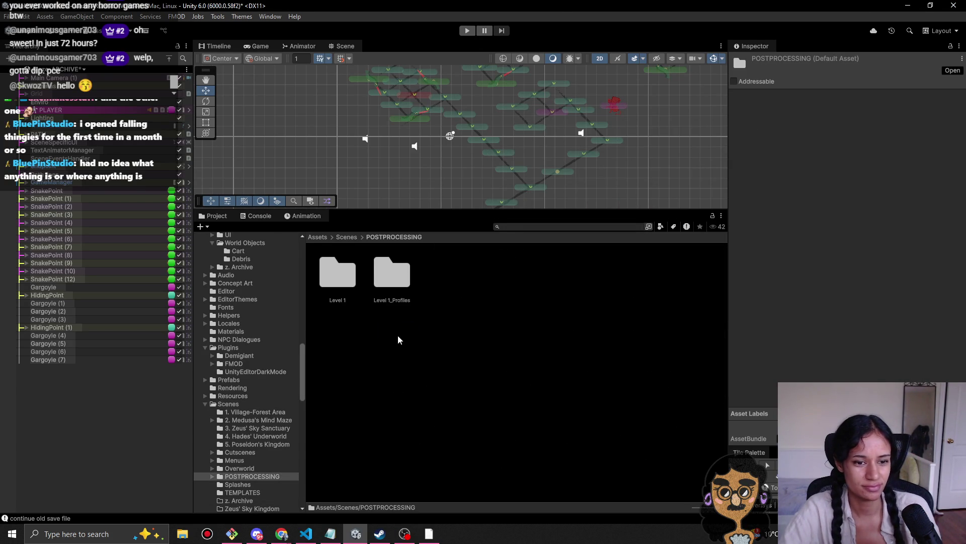
click(353, 238)
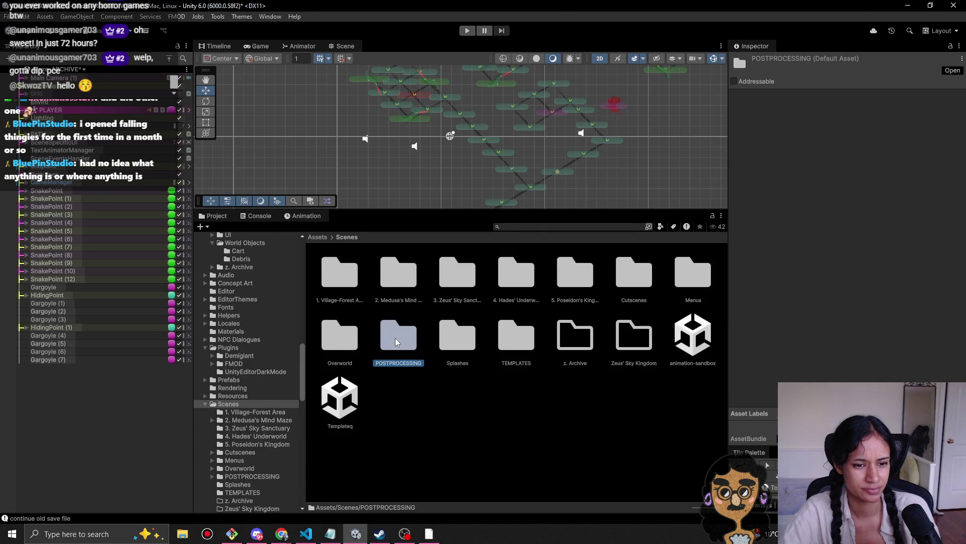
double_click(395, 337)
double_click(338, 262)
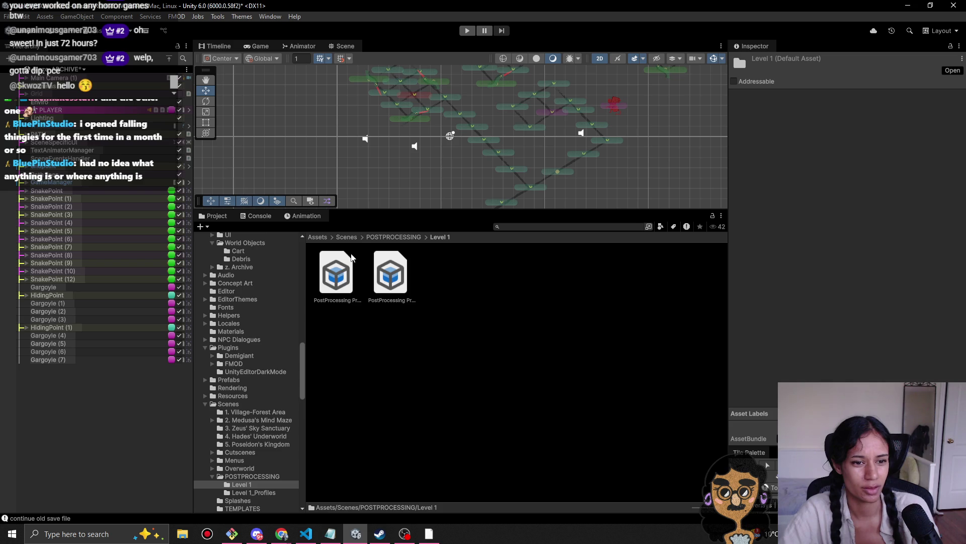
click(352, 237)
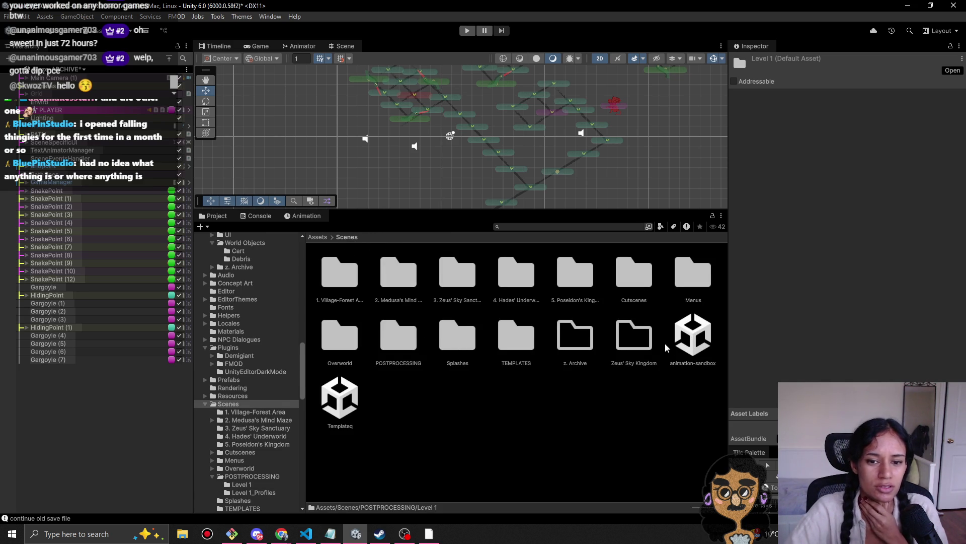
Step: Look through the five world folders, Village-Forest Area to Poseidon's Kingdom, ending in Cutscenes
double_click(351, 294)
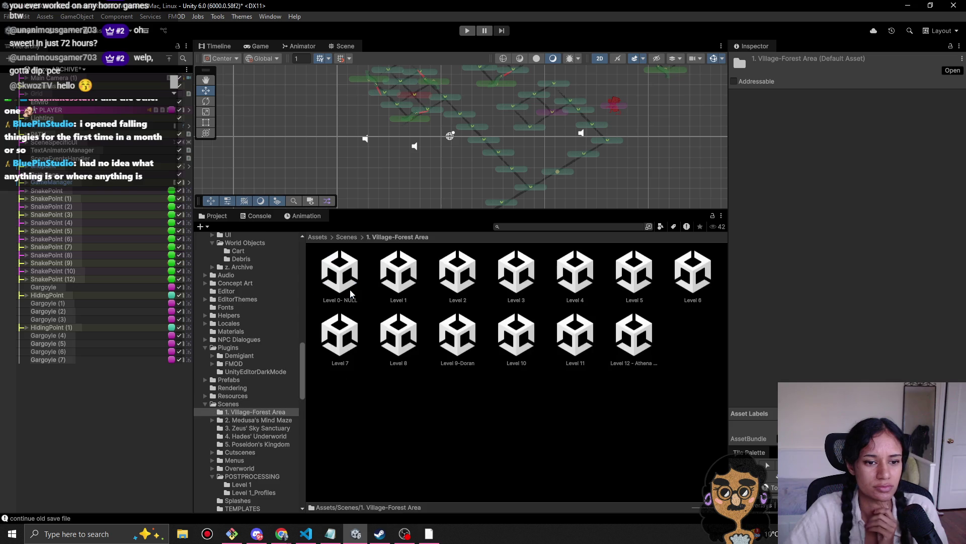
click(355, 236)
double_click(409, 286)
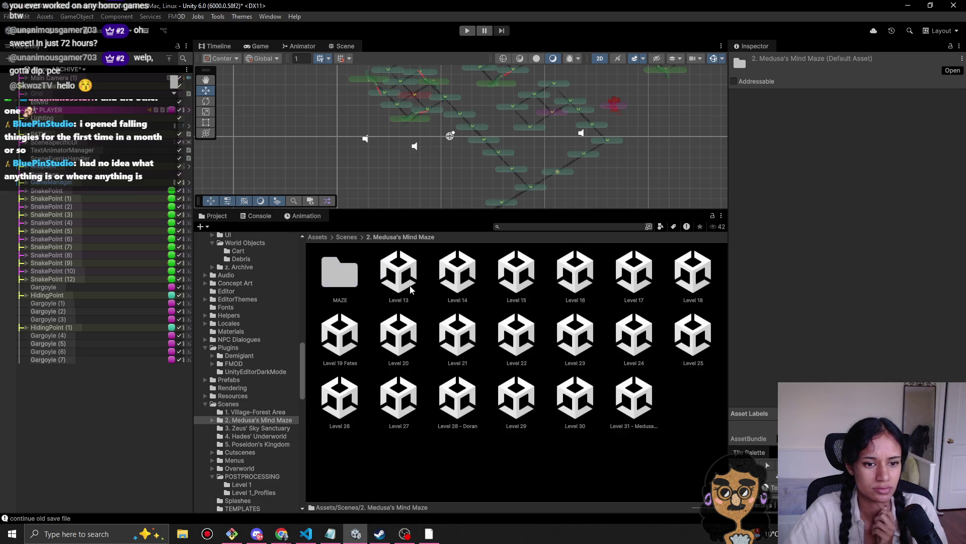
click(347, 237)
double_click(459, 287)
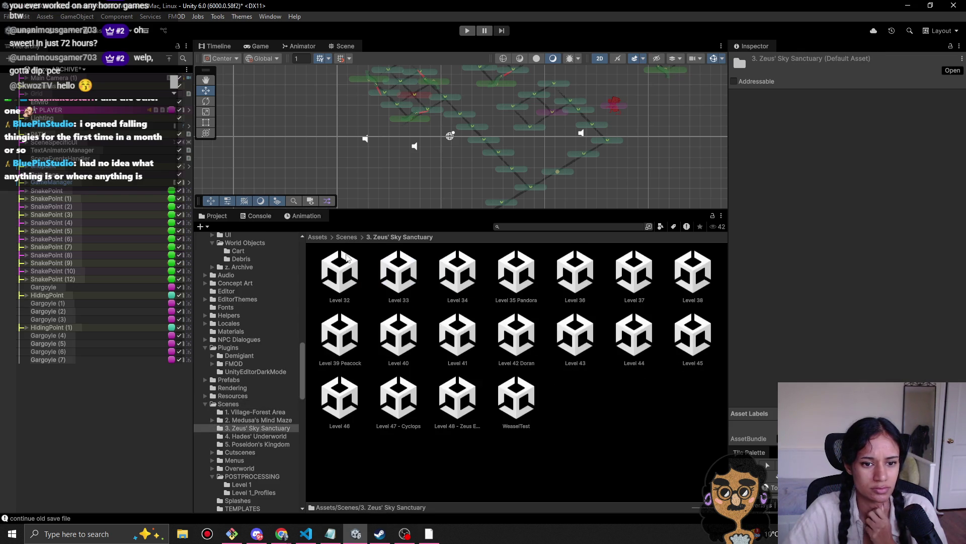
click(356, 237)
double_click(516, 274)
click(352, 236)
double_click(575, 285)
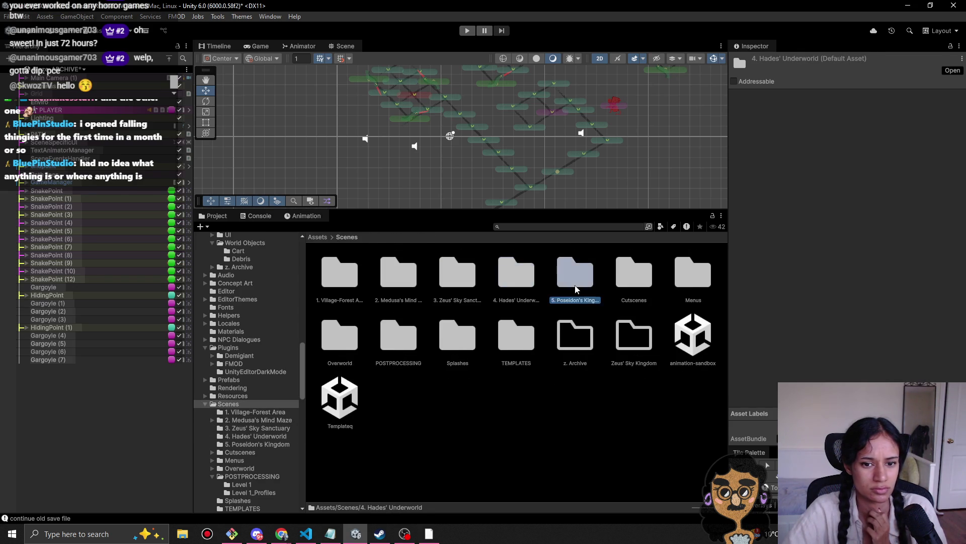
click(349, 236)
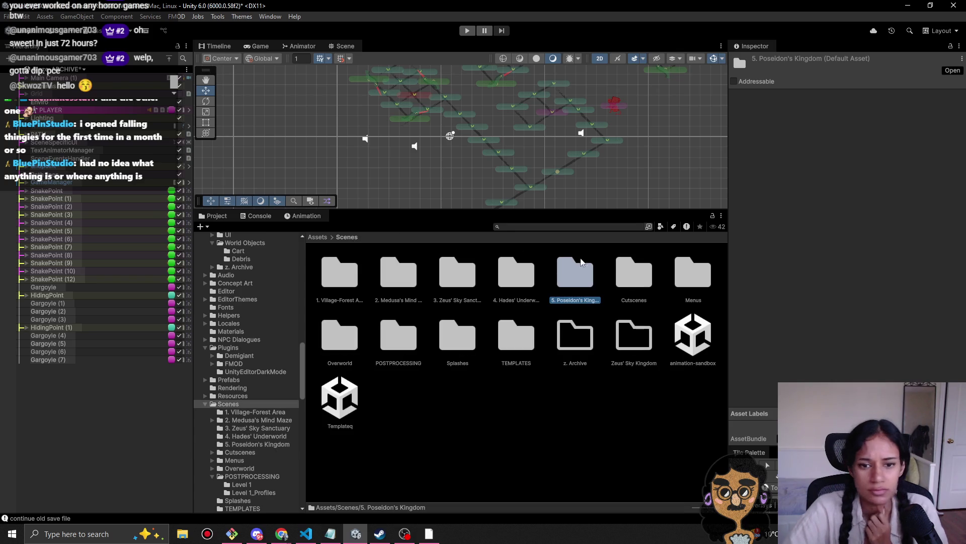
double_click(616, 275)
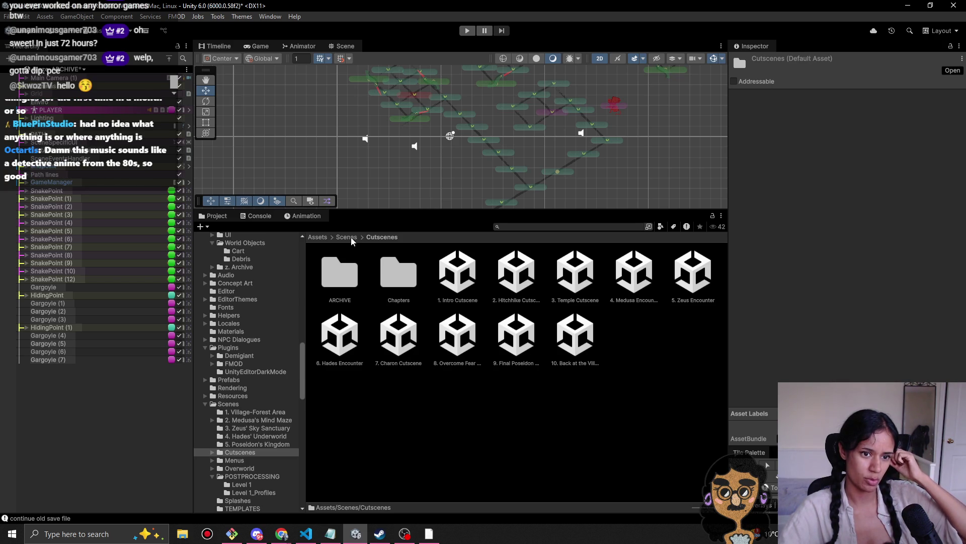
Step: Check the Menus folder, then go into Cutscenes/ARCHIVE and open the ARCHIVED scene
click(347, 237)
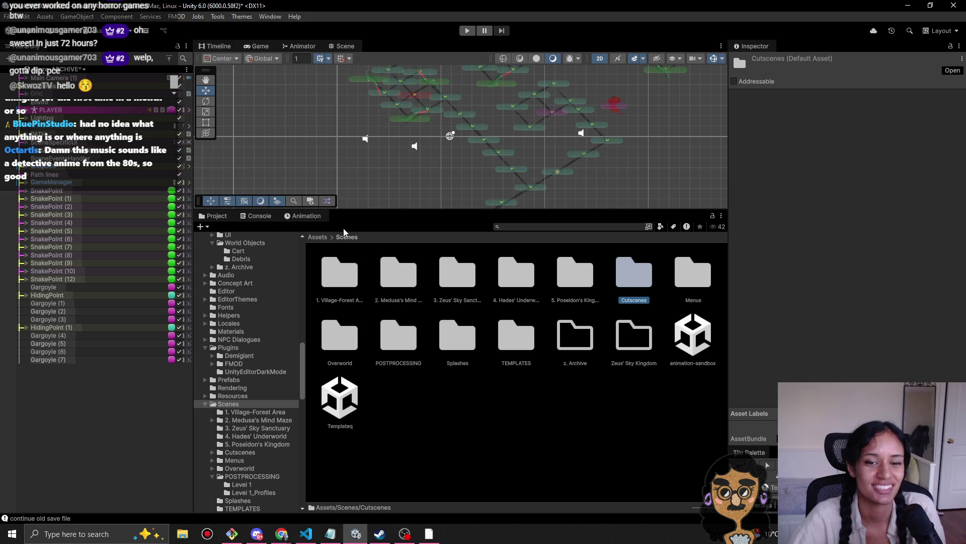
click(481, 417)
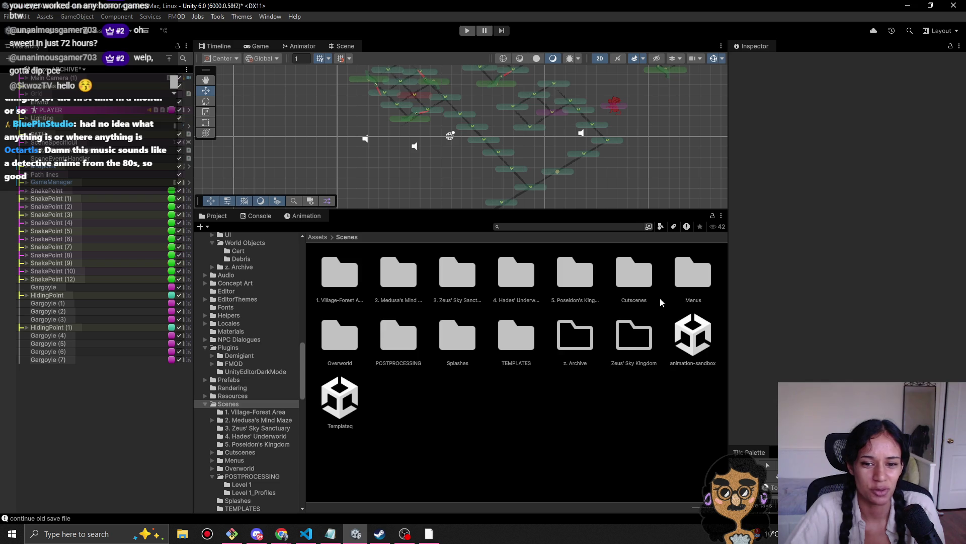
double_click(676, 268)
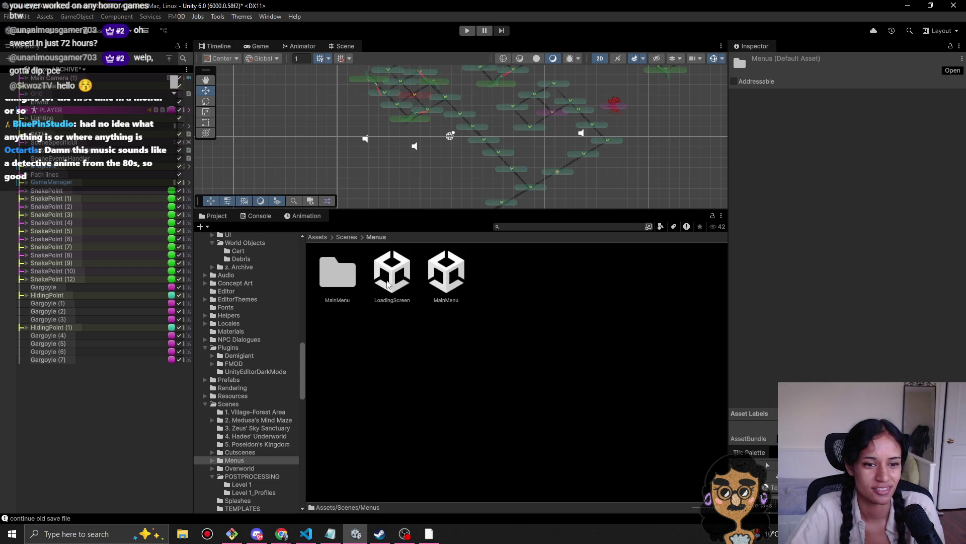
click(343, 237)
double_click(632, 272)
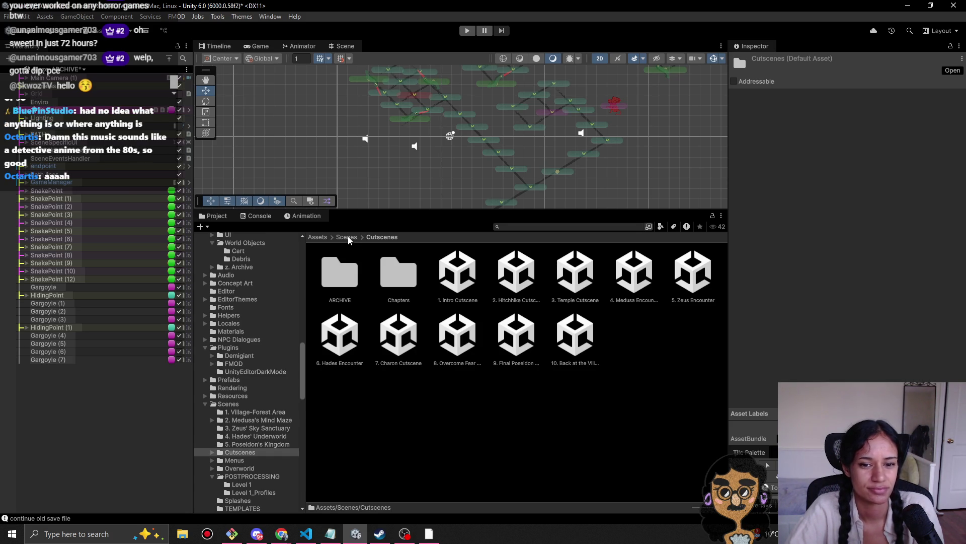
double_click(345, 276)
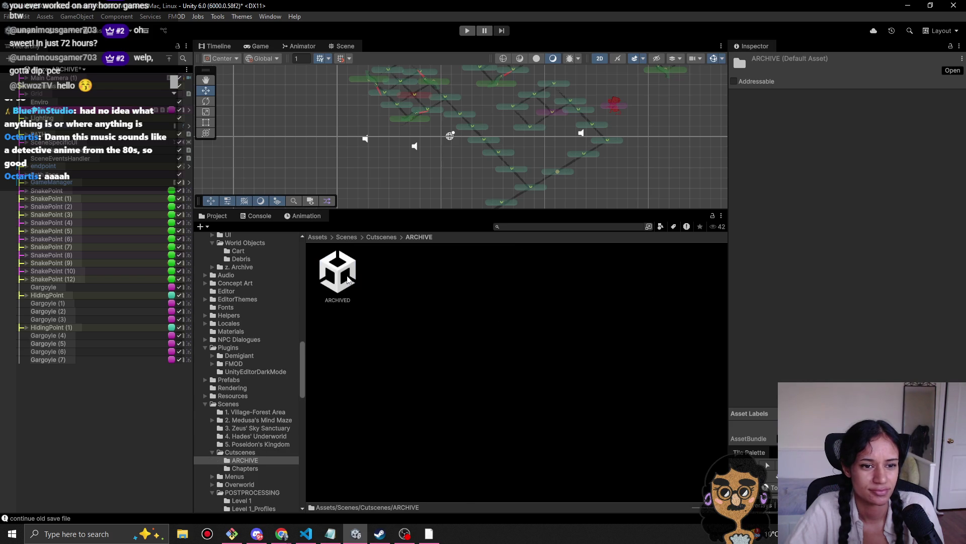
double_click(348, 277)
Step: Load the ARCHIVED scene without saving and frame its Main Camera in the Scene view
click(527, 289)
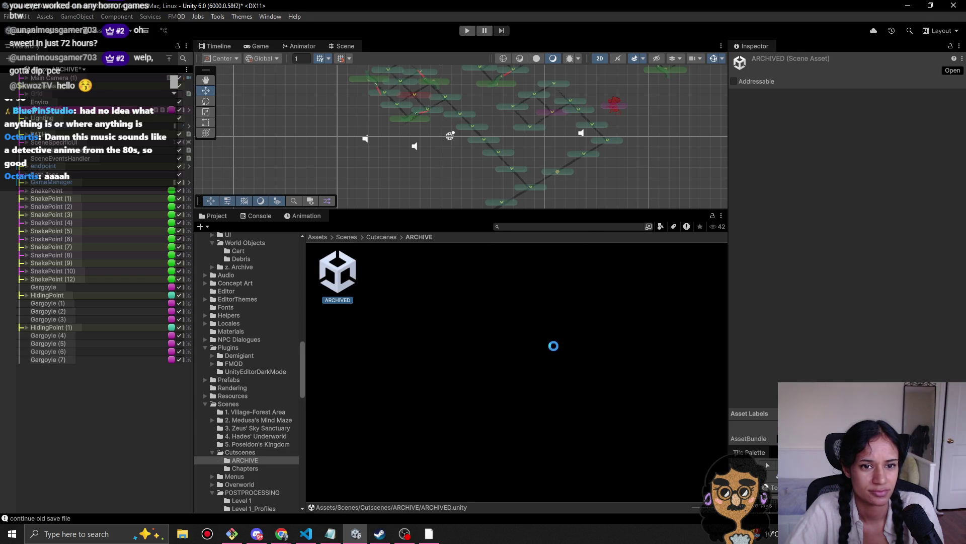
scroll(457, 145, up, 5)
scroll(459, 157, up, 2)
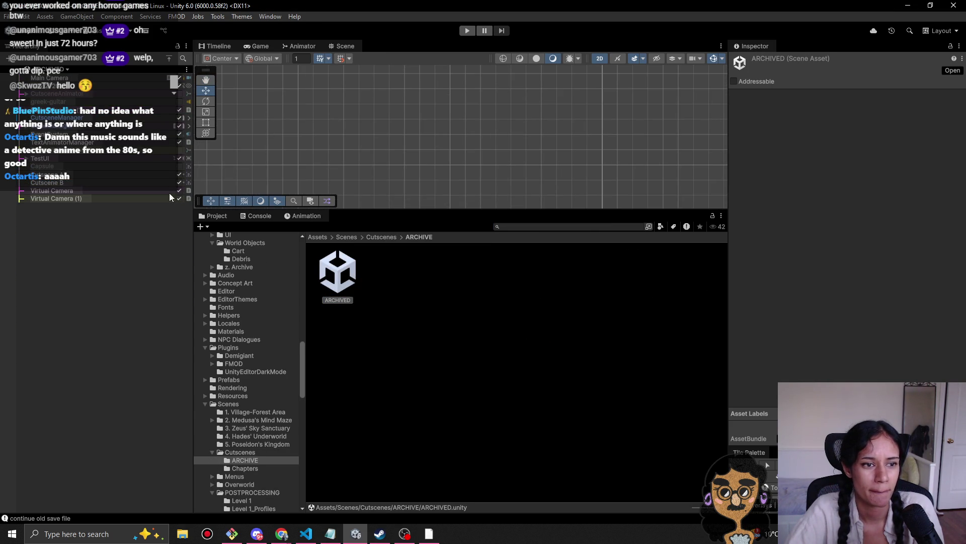
click(49, 77)
key(f)
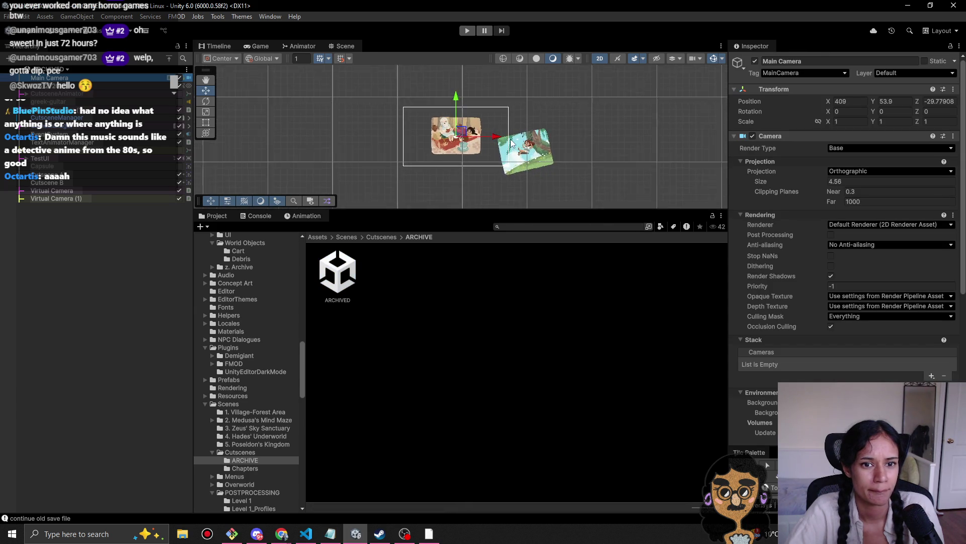
Step: Look inside the Chapters folder and the Splashes folder, returning to Scenes
click(379, 237)
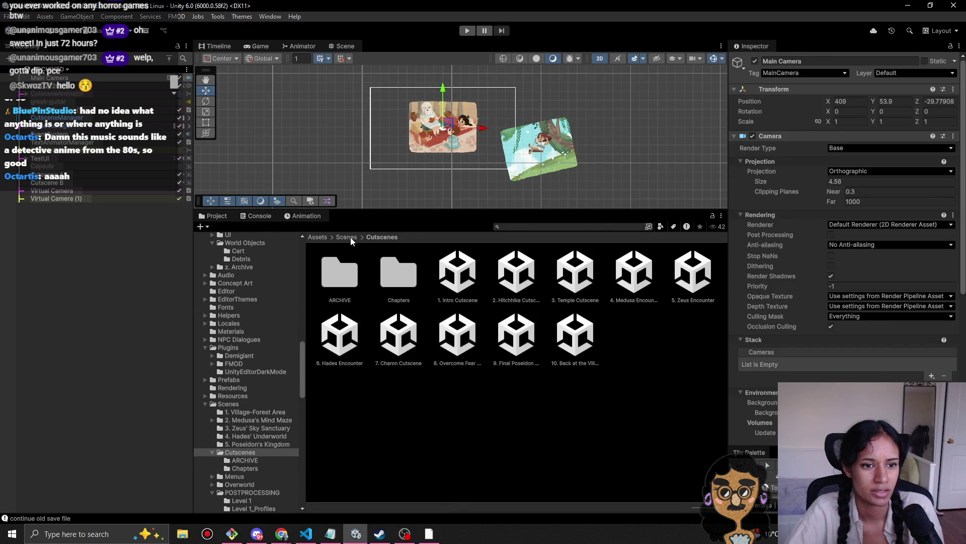
double_click(392, 279)
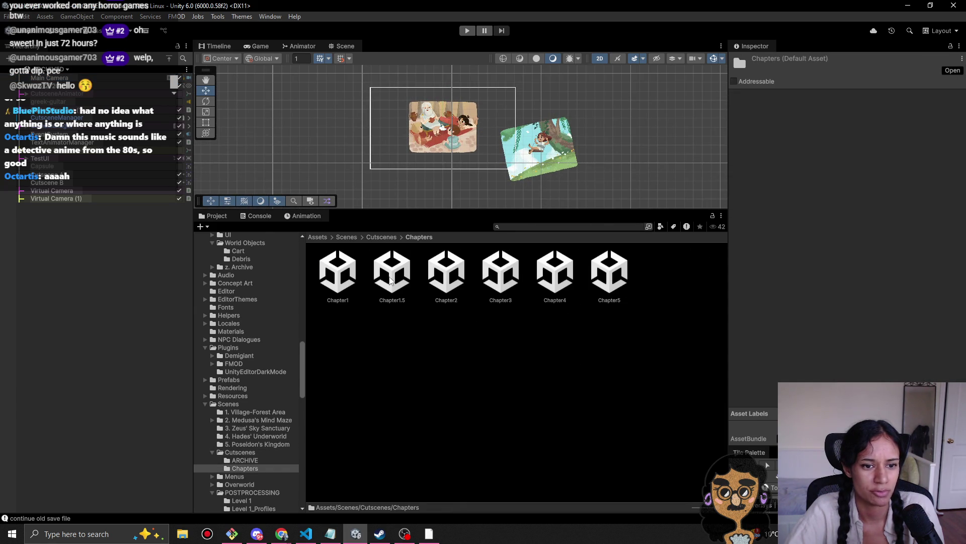
click(373, 236)
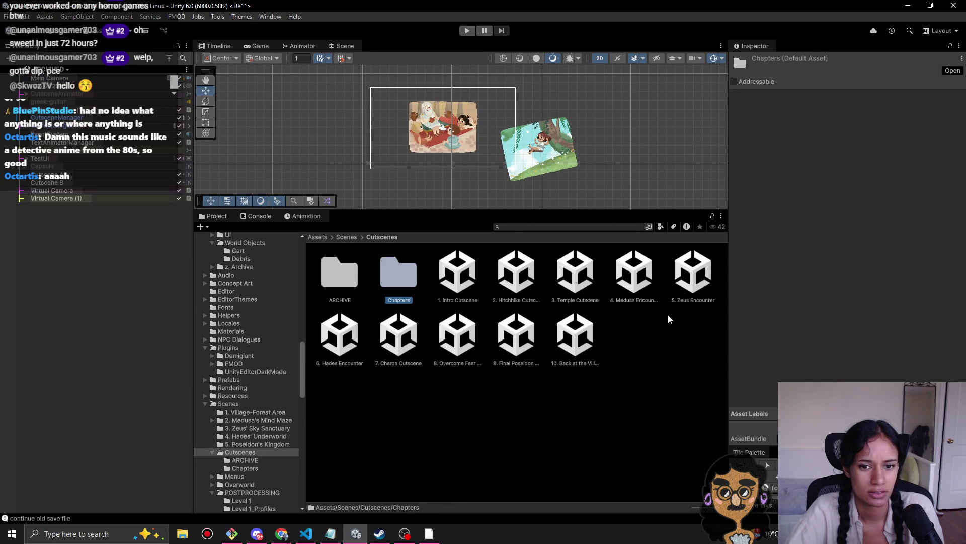
click(346, 236)
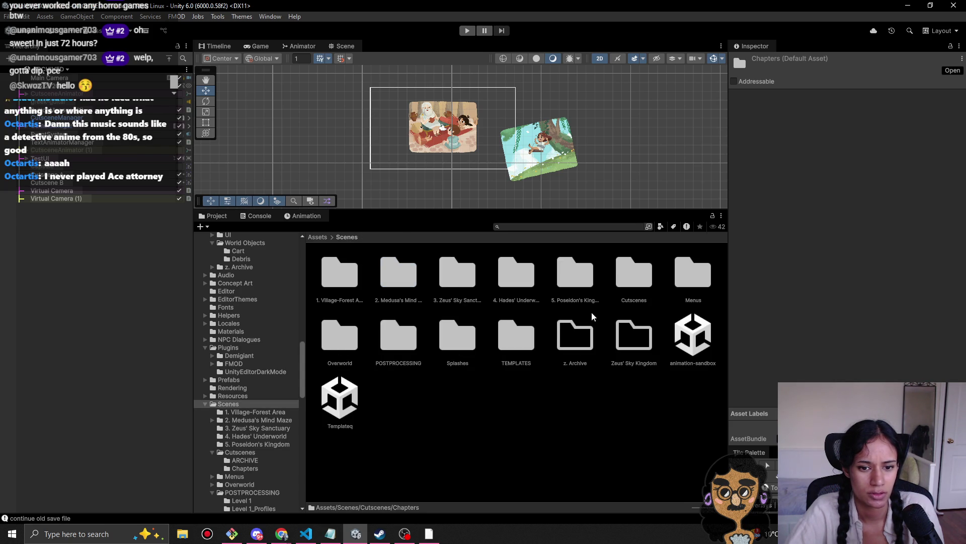
double_click(457, 355)
click(347, 237)
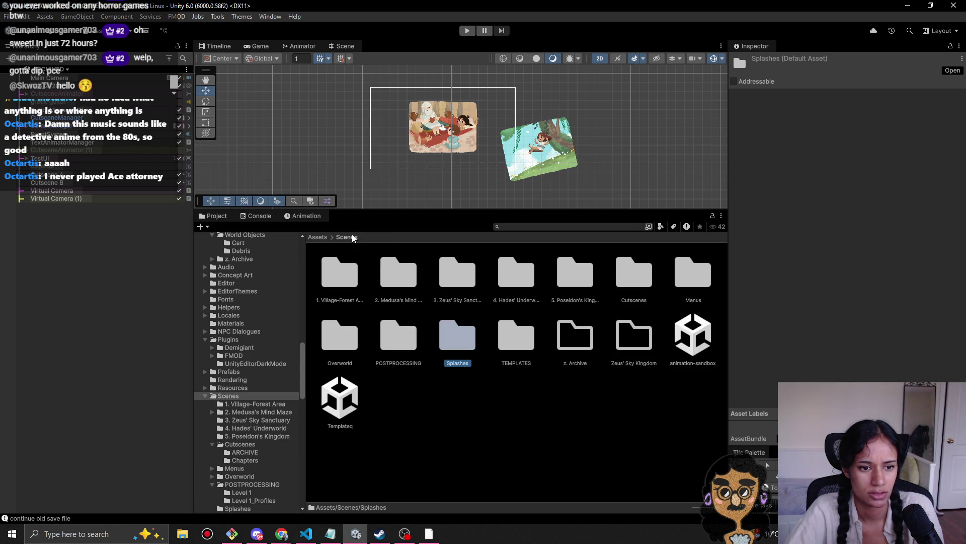
Step: Confirm the Zeus' Sky Kingdom folder is empty and delete it
click(637, 354)
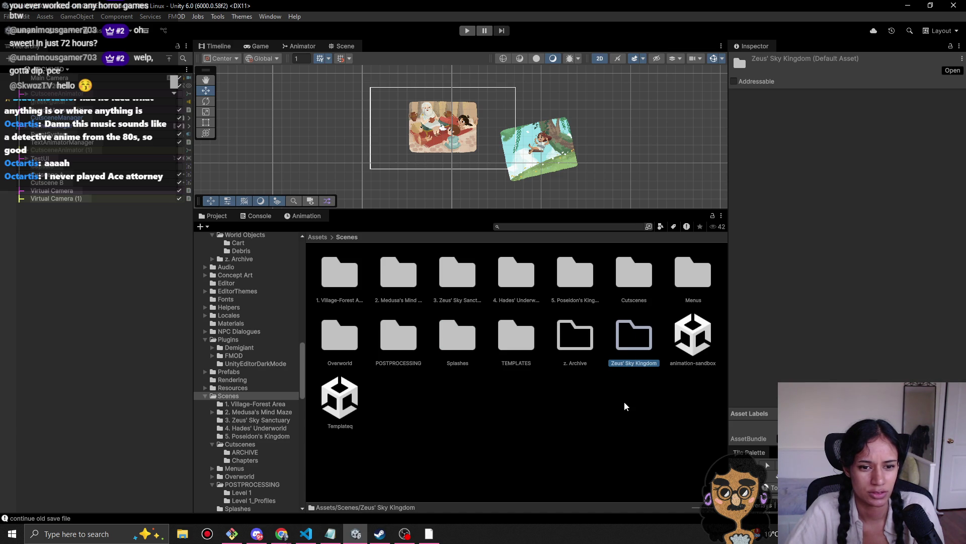
double_click(635, 335)
click(343, 236)
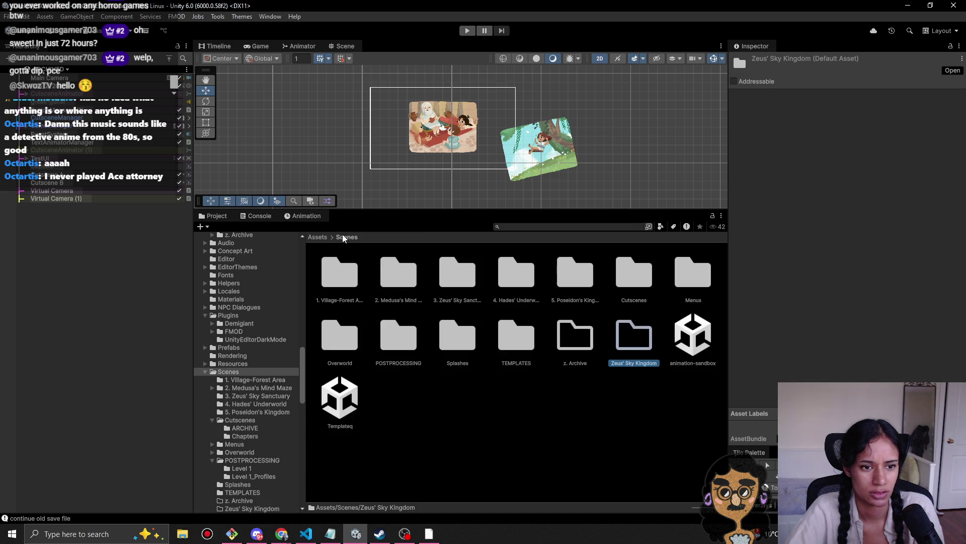
key(Delete)
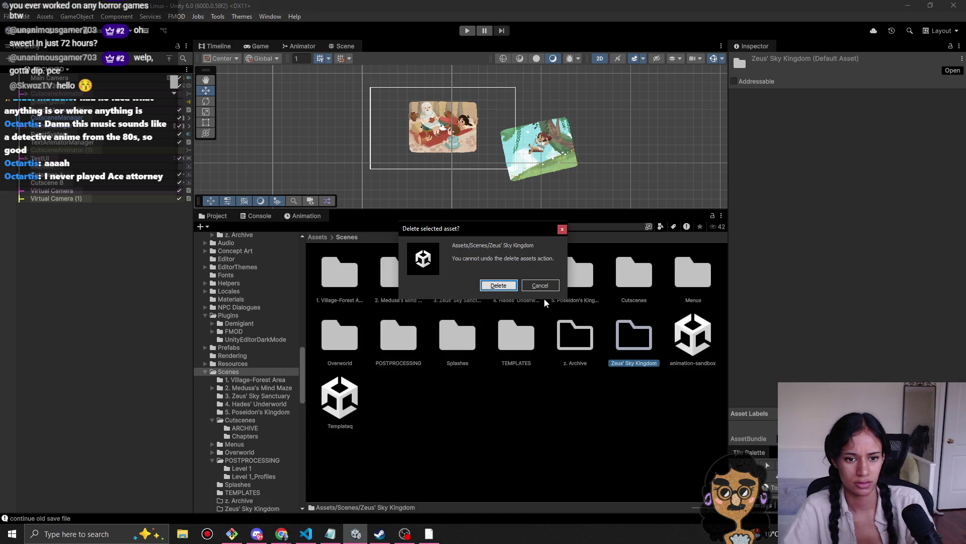
click(499, 285)
click(232, 534)
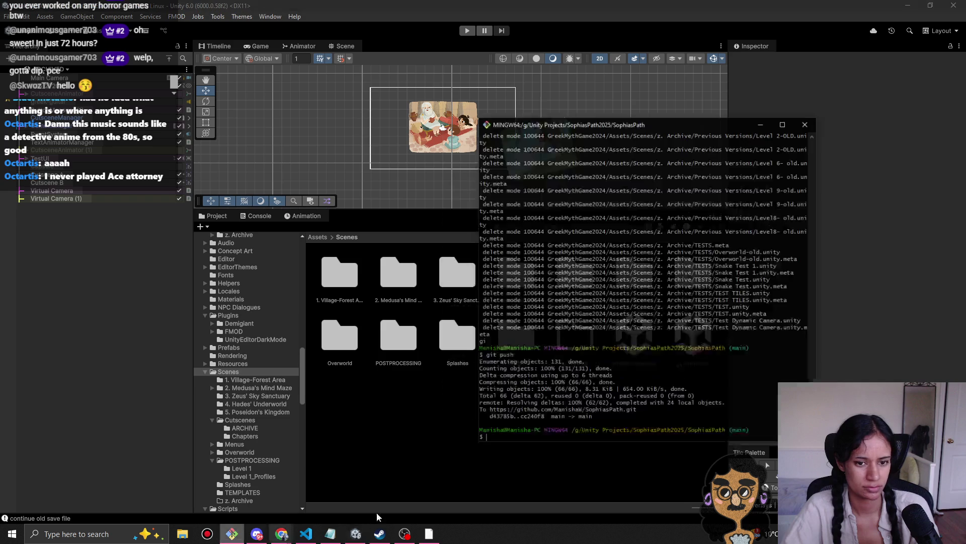
Step: Stage all changes and commit them with the message 'clean all level folders'
text(git add .)
key(Return)
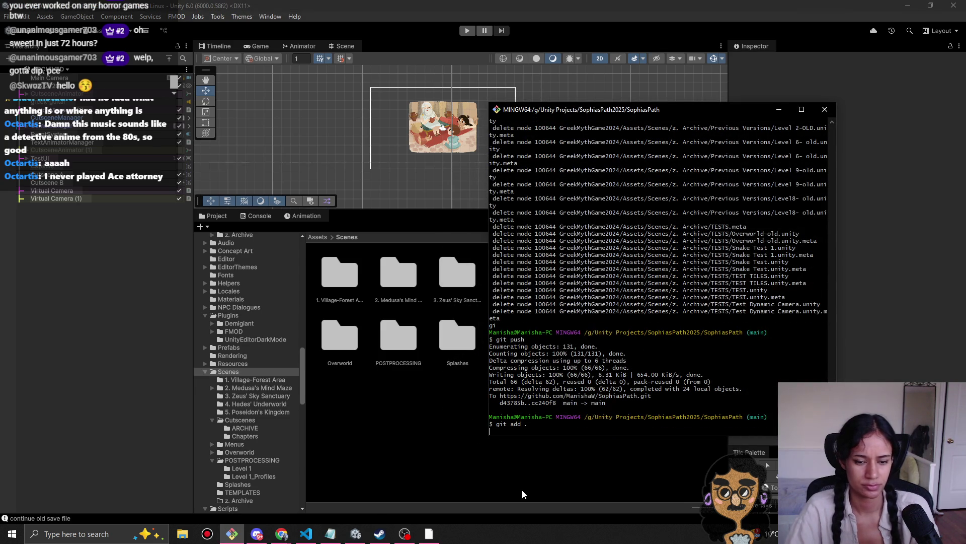
text(git commit -m "clean all archived levels!")
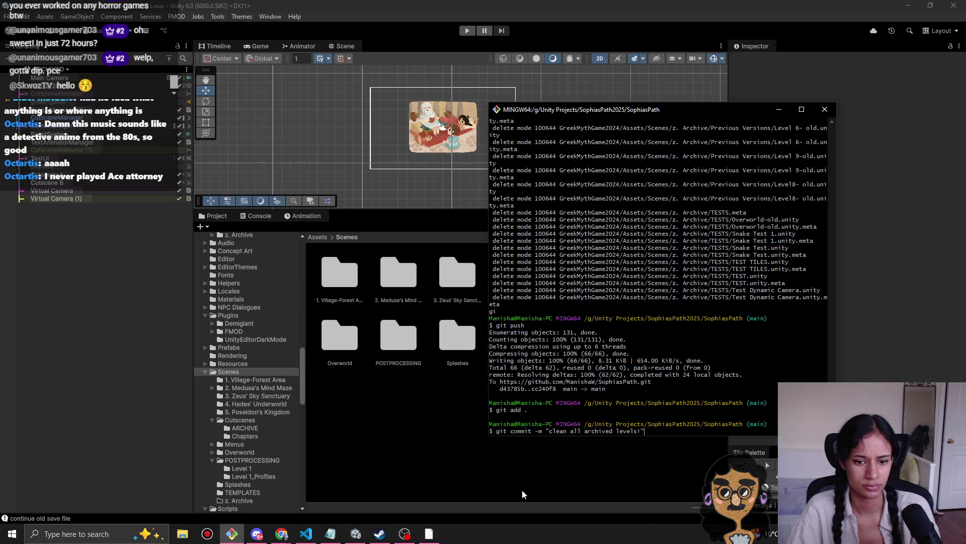
key(BackSpace)
key(BackSpace)
key(BackSpace)
text(level fold)
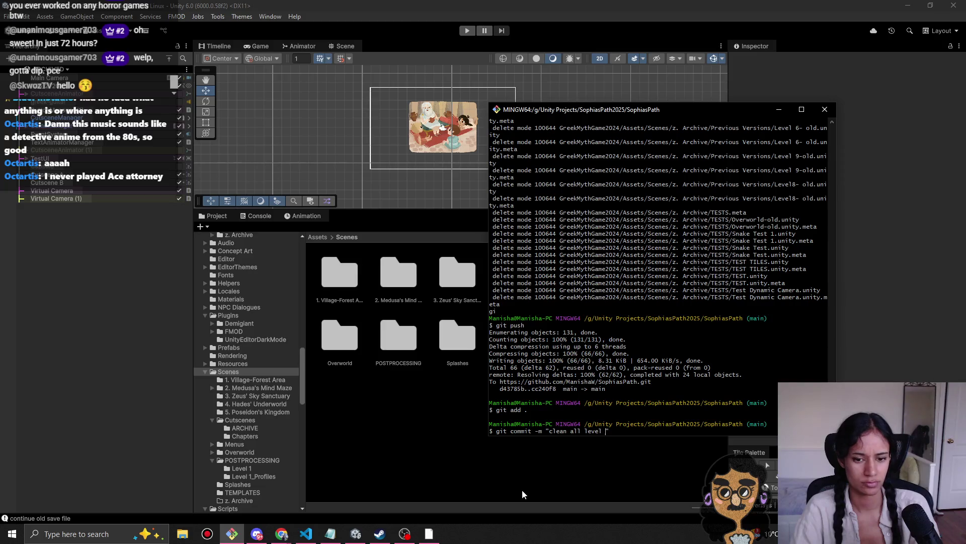
text(ers)
key(Return)
Step: Push the commit to the main branch on GitHub
text(git push)
key(Return)
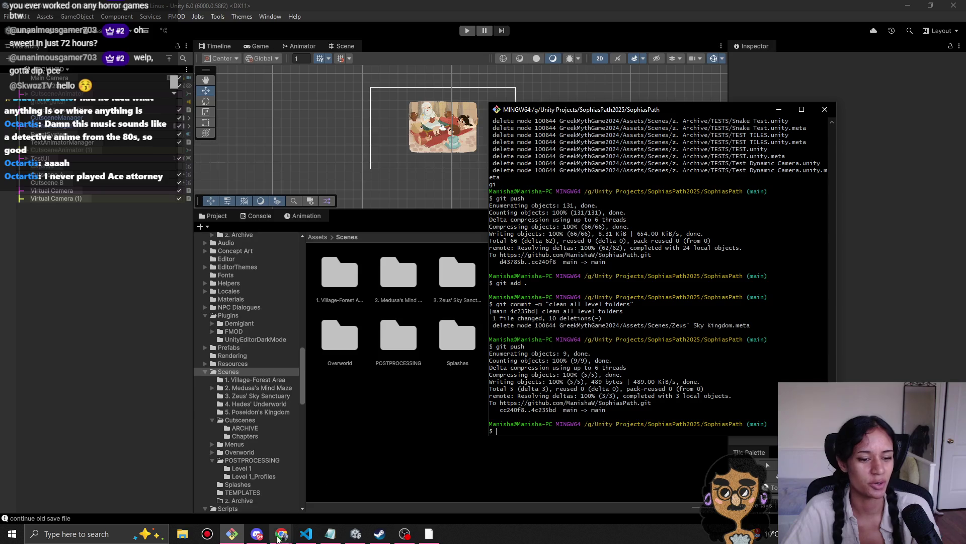
click(379, 534)
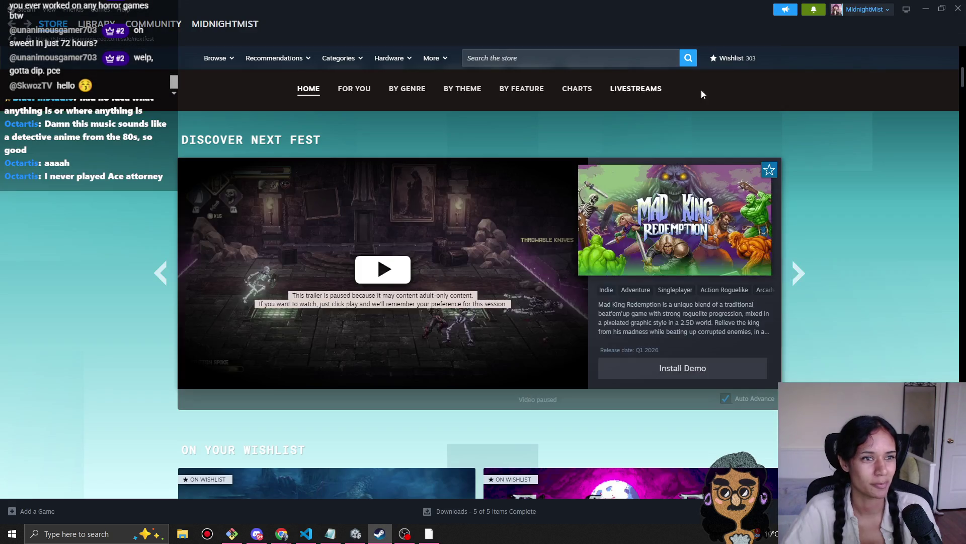
Step: Search the store for 'ace at' and open the Phoenix Wright: Ace Attorney Trilogy page
click(647, 60)
text(ace atto)
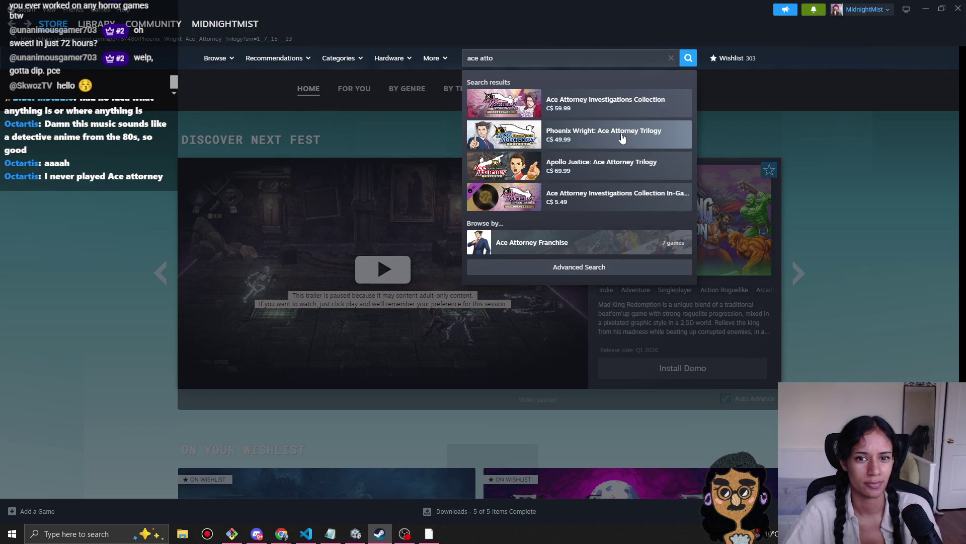
click(620, 144)
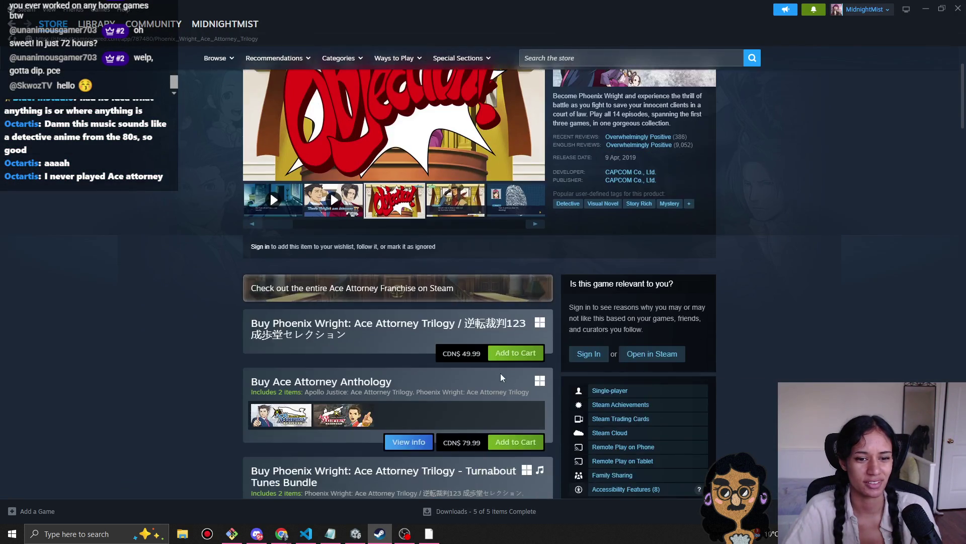
scroll(478, 403, down, 6)
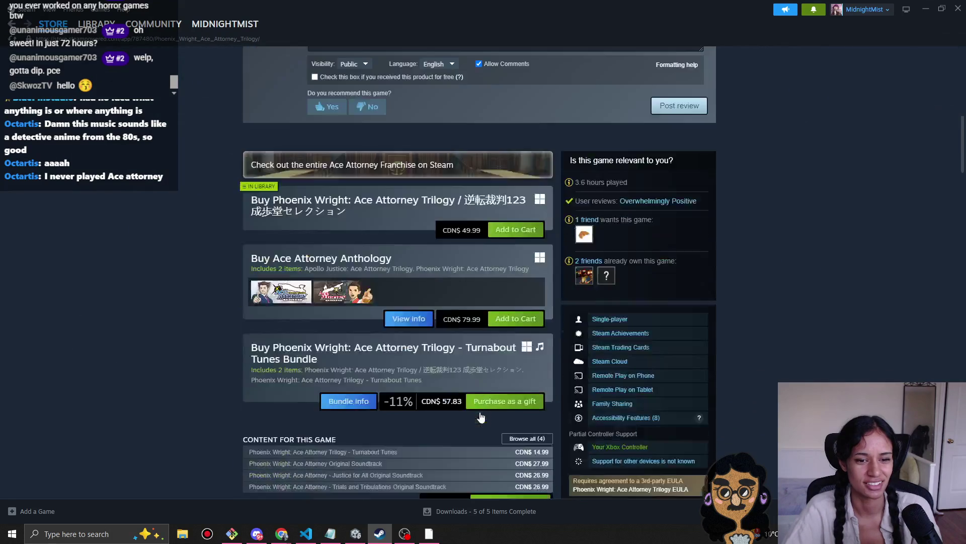
scroll(476, 409, up, 6)
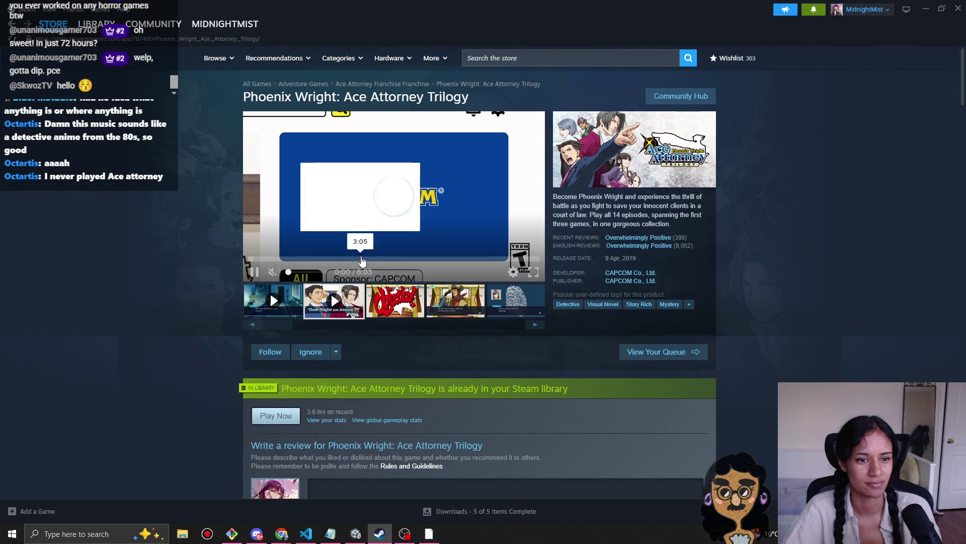
Step: Browse the Objection, Desirée, hallway and car-fire screenshots
click(401, 312)
drag(280, 324, 511, 318)
click(434, 314)
click(464, 308)
click(493, 305)
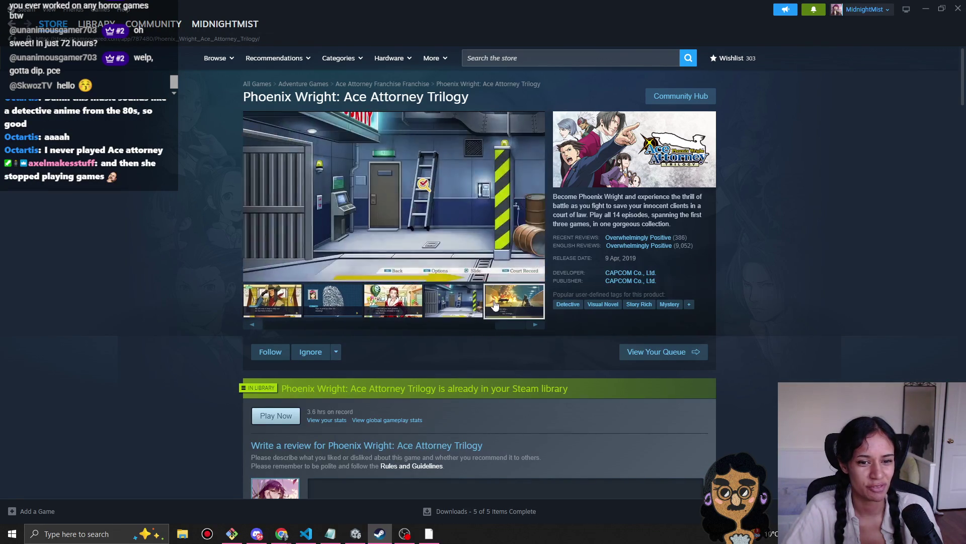
click(458, 316)
click(436, 317)
drag(503, 322, 452, 330)
Step: View the fingerprint and Marshall screenshots, then minimize Steam
click(380, 297)
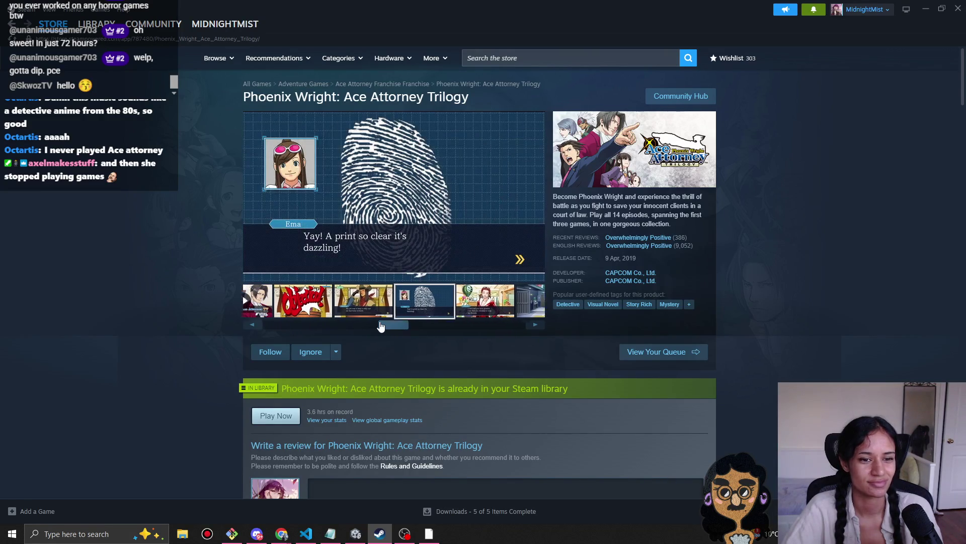
click(379, 305)
drag(377, 328, 502, 332)
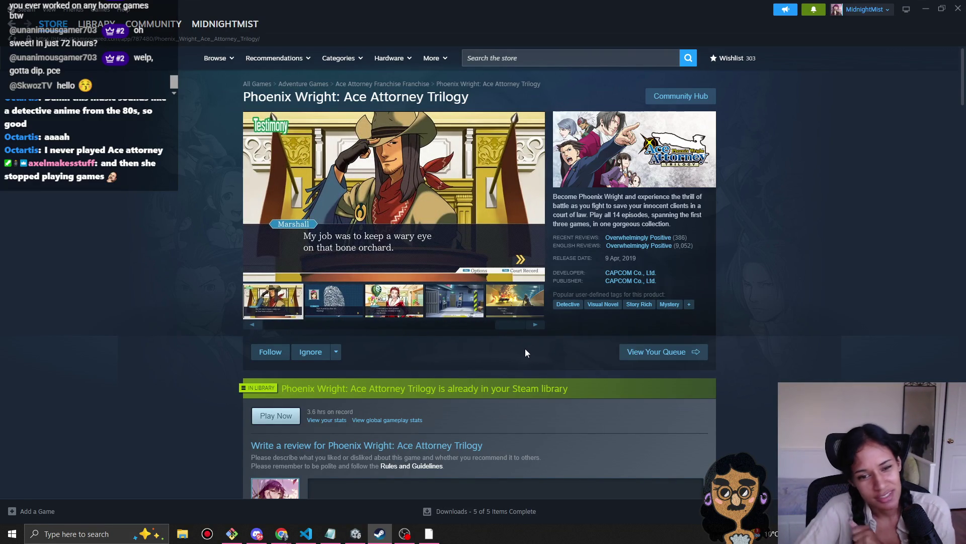
mouse_move(508, 327)
mouse_down()
mouse_move(481, 326)
mouse_move(527, 319)
mouse_move(456, 333)
mouse_move(260, 319)
mouse_move(256, 292)
mouse_move(352, 319)
mouse_up()
click(353, 316)
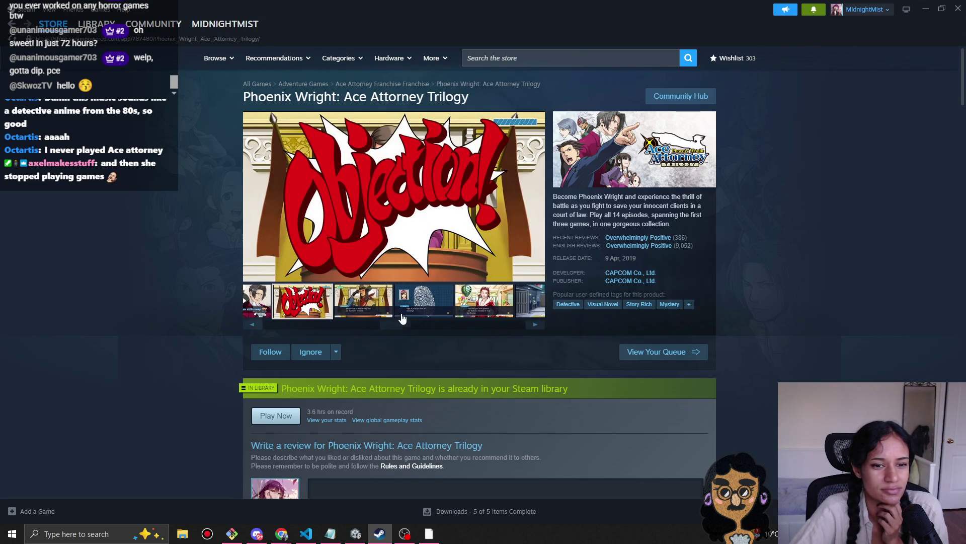
click(398, 316)
drag(401, 330, 542, 318)
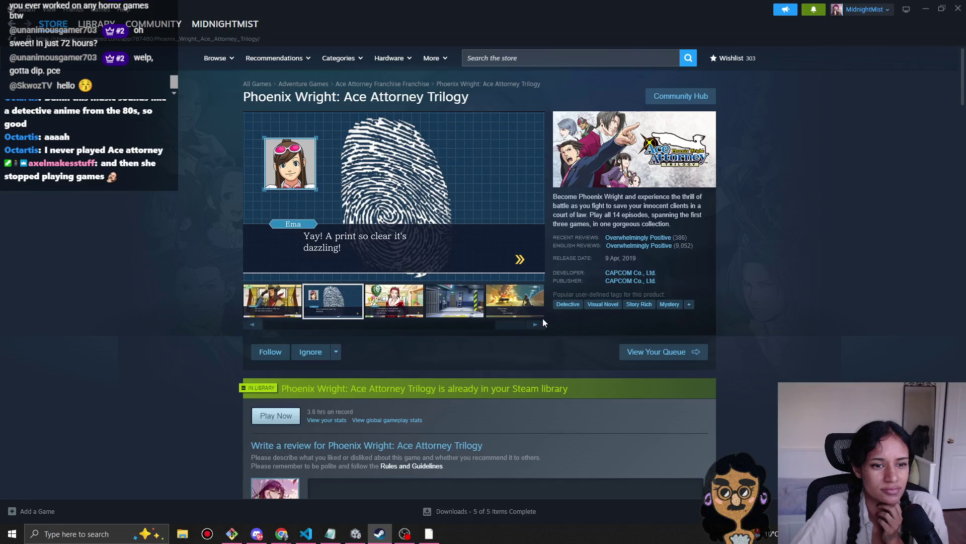
click(925, 8)
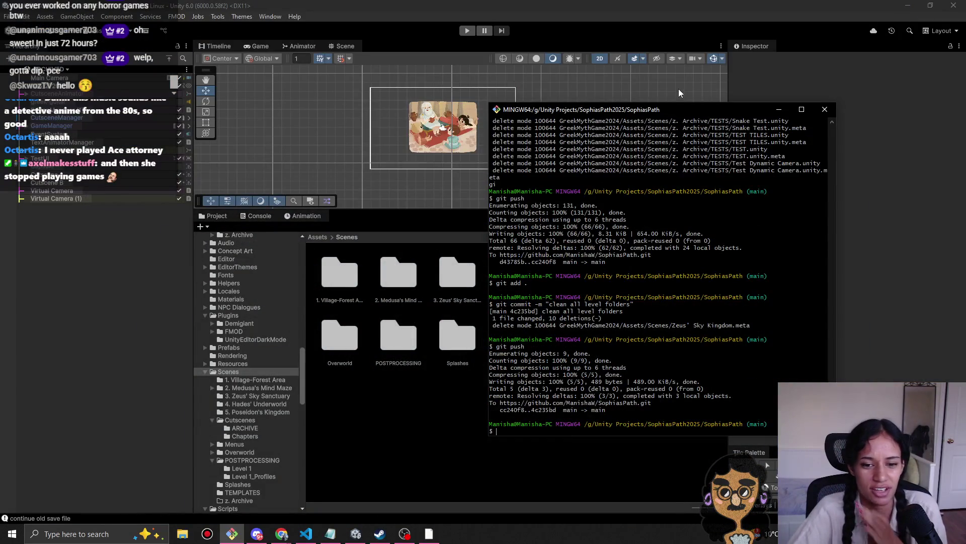
Step: Focus the Unity editor, then bring the Steam store page back to the front
click(425, 458)
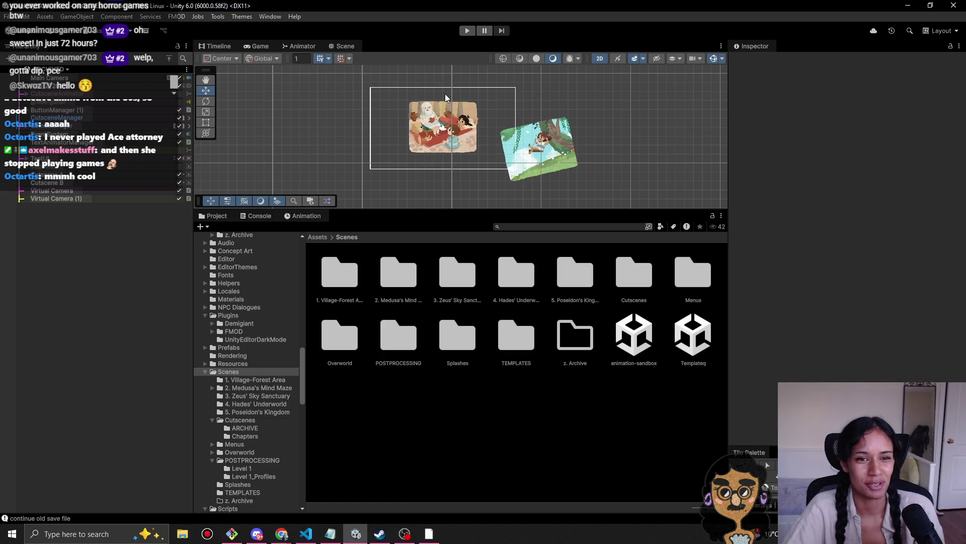
click(379, 534)
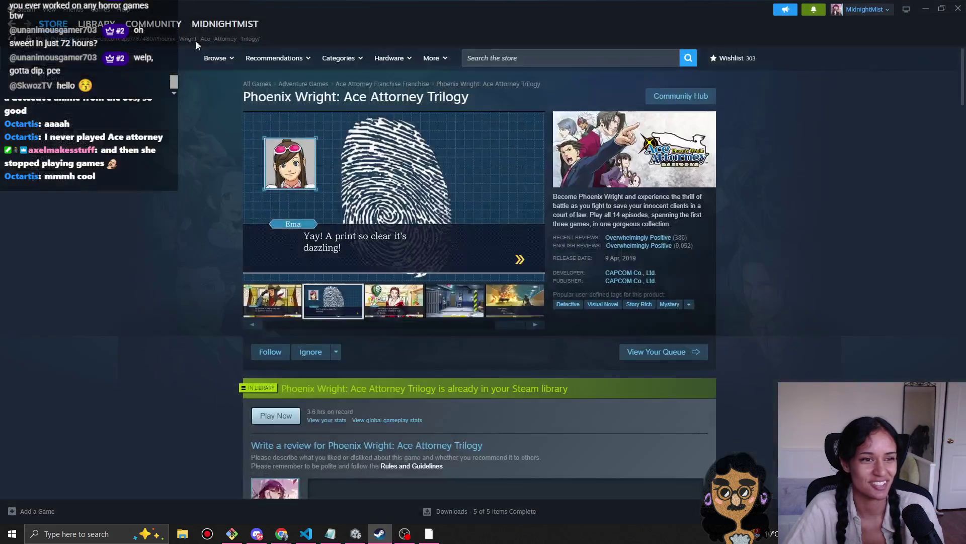
Step: Open your own Steam profile page from the username menu and scroll through it
mouse_move(225, 26)
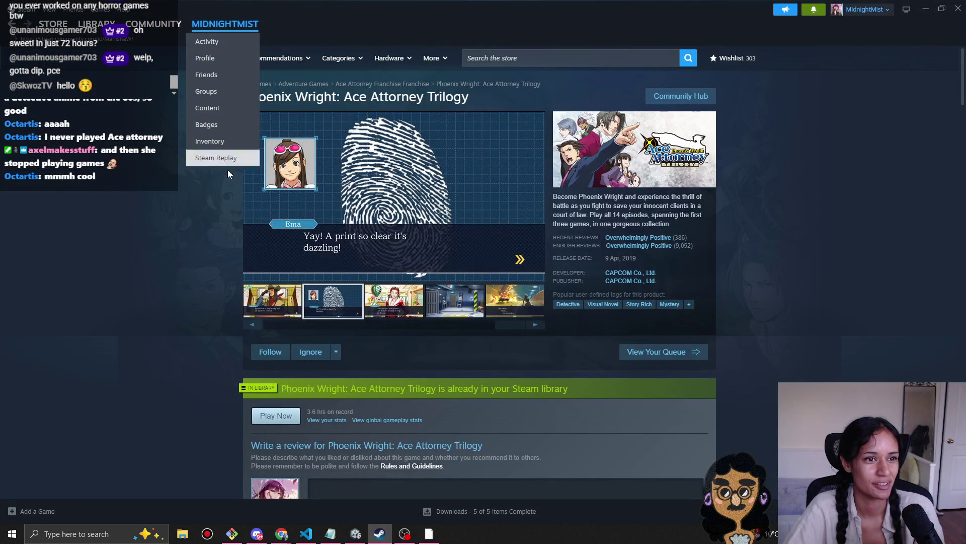
click(207, 58)
scroll(229, 217, down, 1)
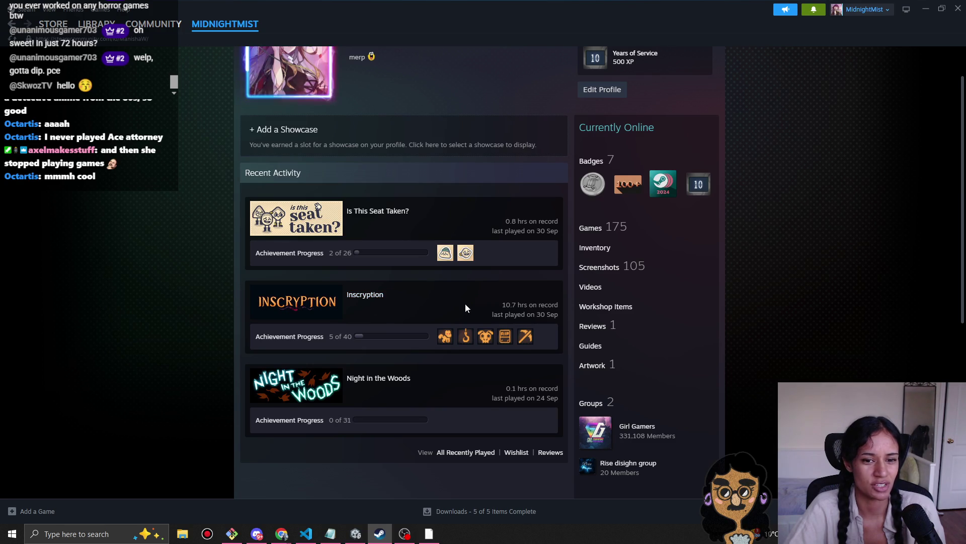
scroll(454, 309, down, 1)
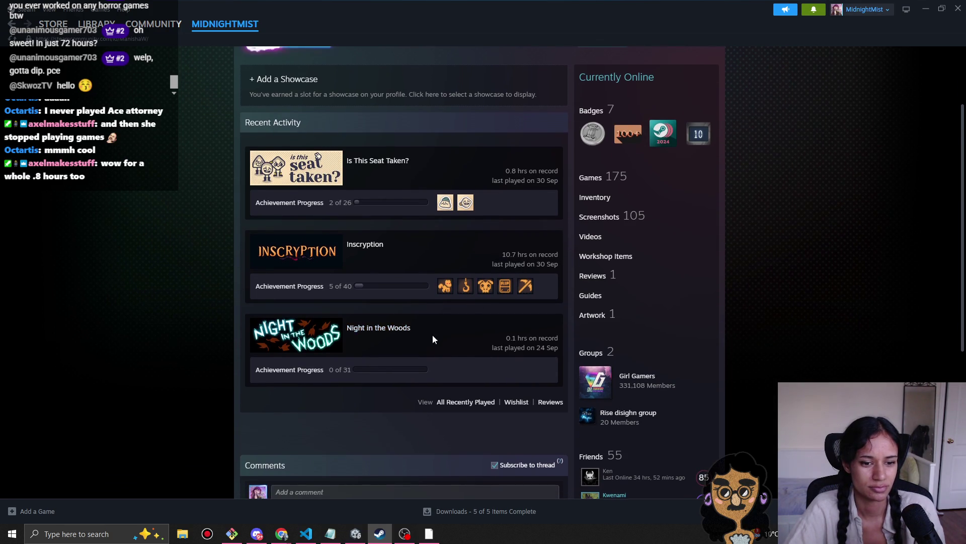
scroll(432, 339, down, 2)
scroll(379, 320, up, 3)
scroll(686, 96, up, 1)
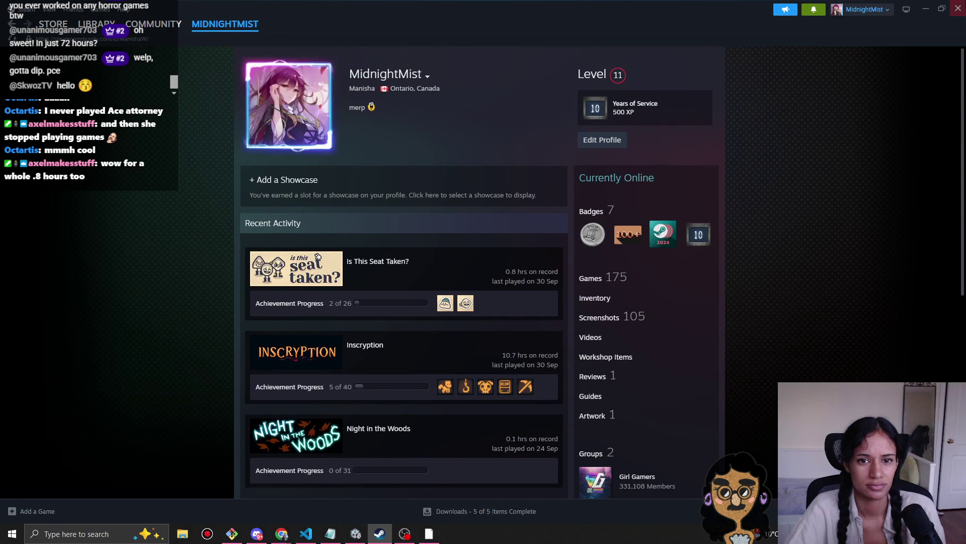
Step: Hide and restore Steam, highlight the 0.8 hrs play time, then go to Library home
click(924, 9)
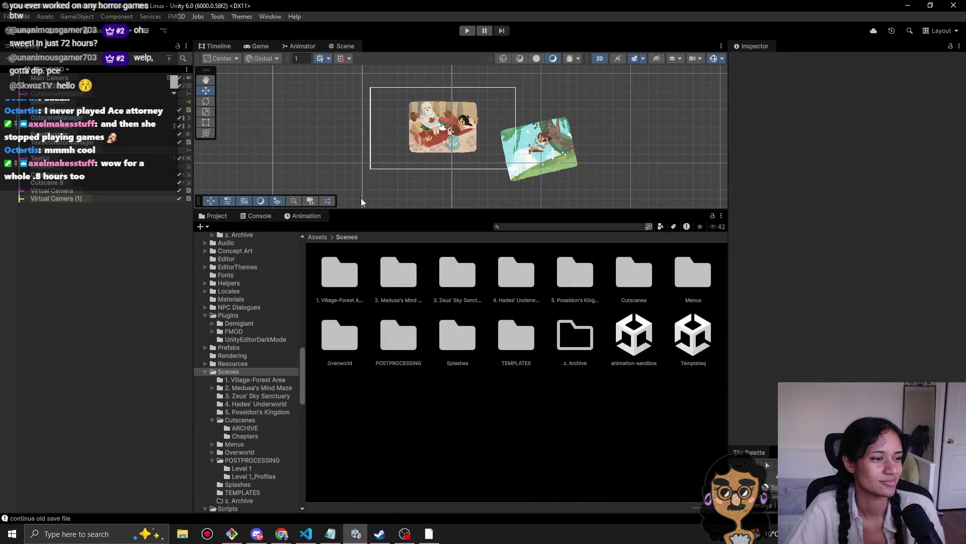
click(379, 533)
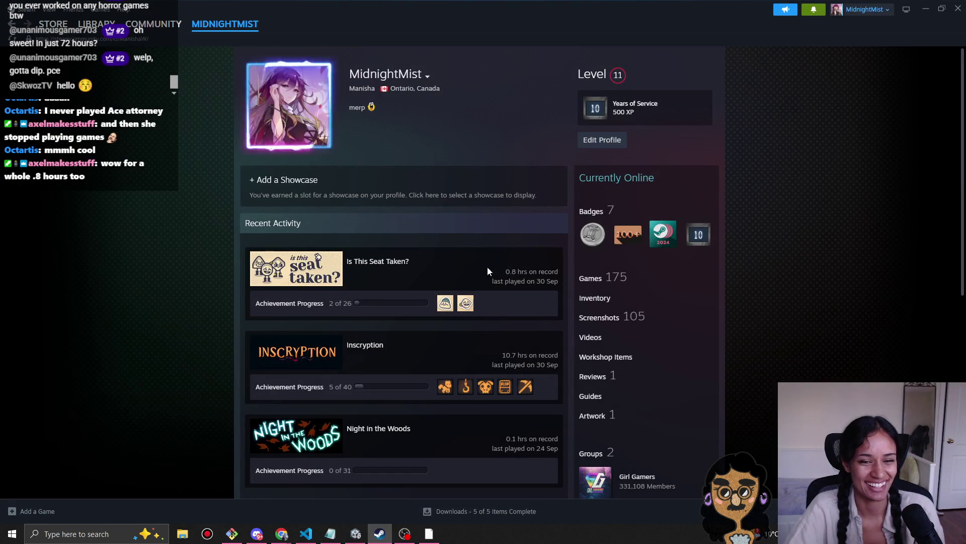
drag(504, 271, 556, 267)
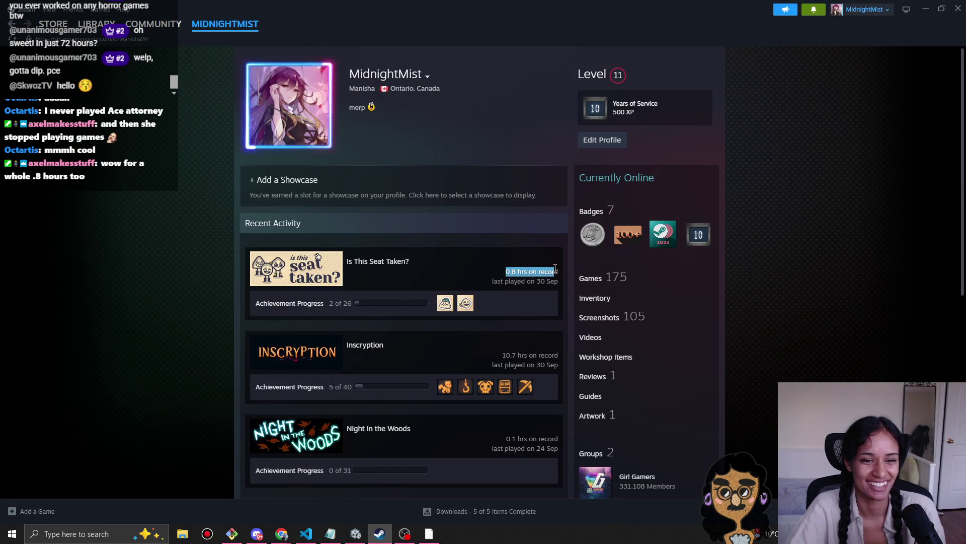
click(554, 268)
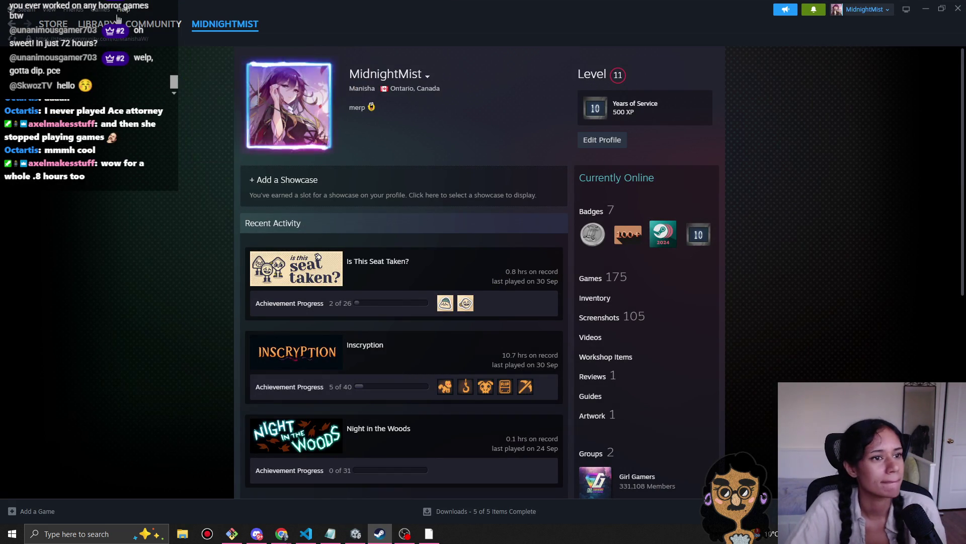
click(101, 23)
scroll(31, 156, up, 5)
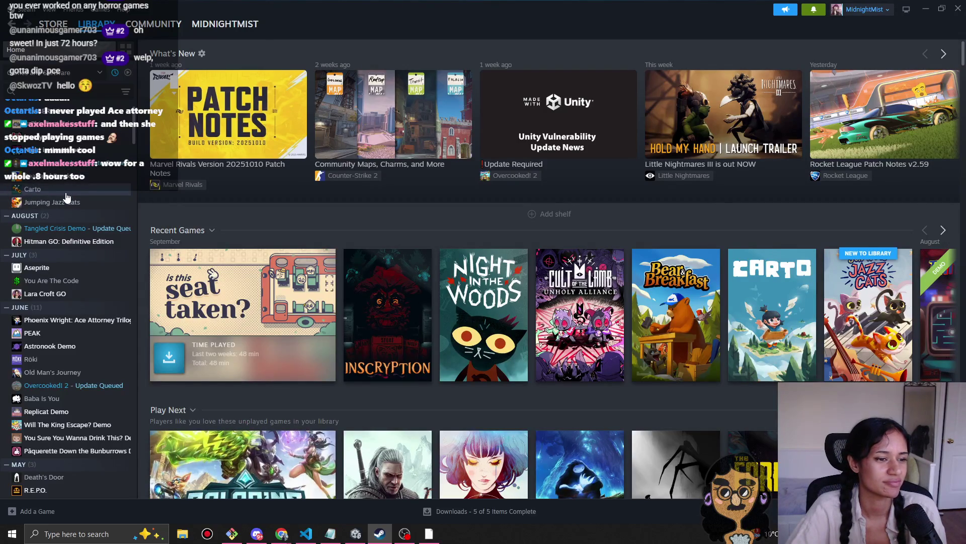
Step: Open the Phoenix Wright: Ace Attorney Trilogy library page, scroll its news, and search 'sophia'
click(20, 323)
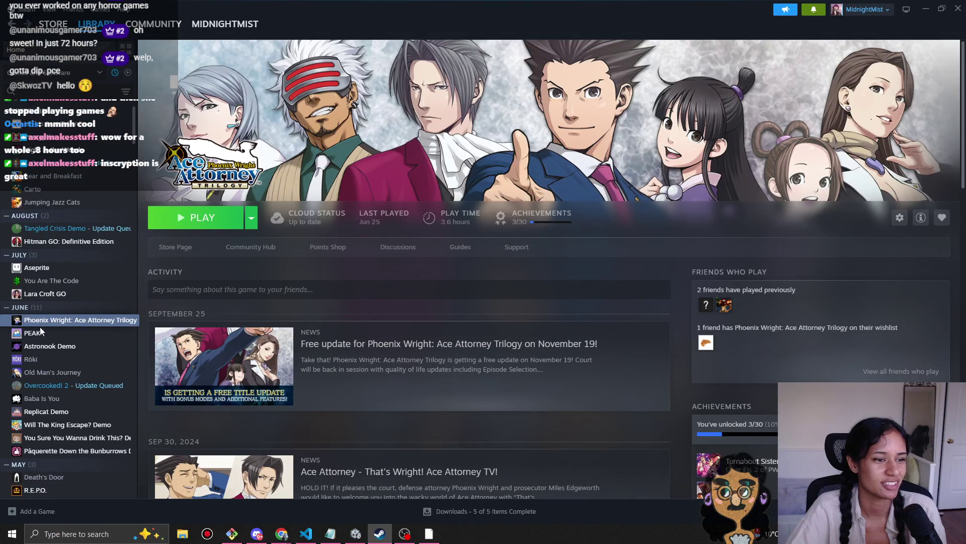
scroll(19, 323, down, 8)
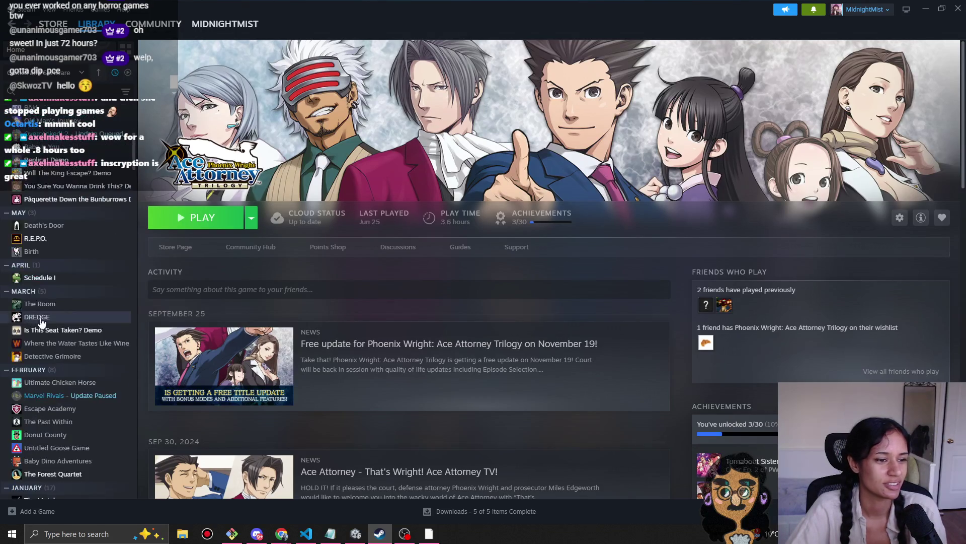
scroll(75, 316, down, 10)
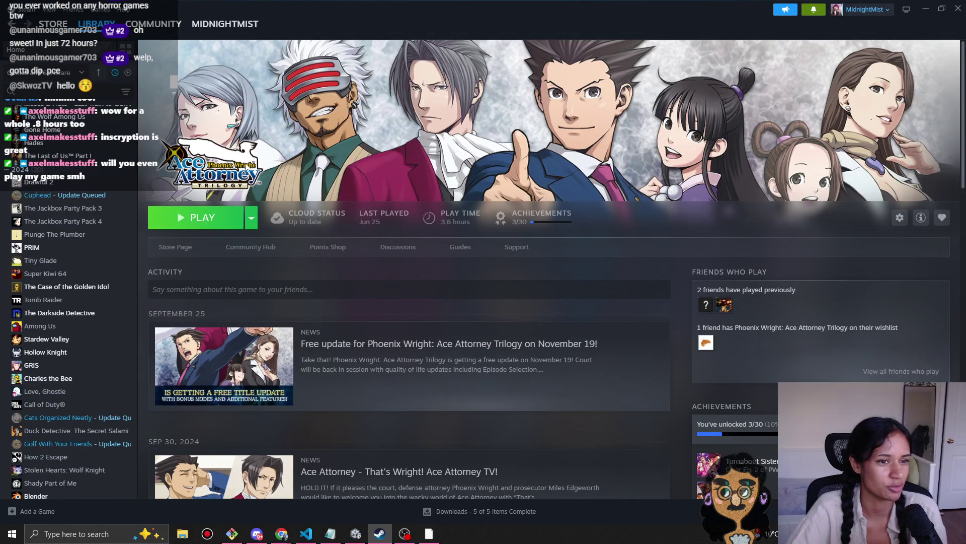
scroll(69, 445, down, 5)
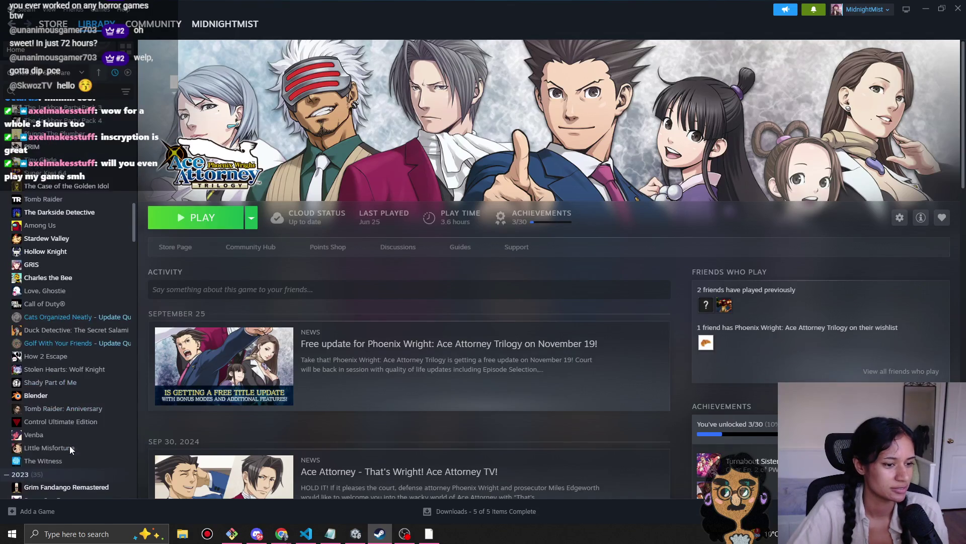
scroll(71, 449, down, 5)
scroll(69, 451, down, 5)
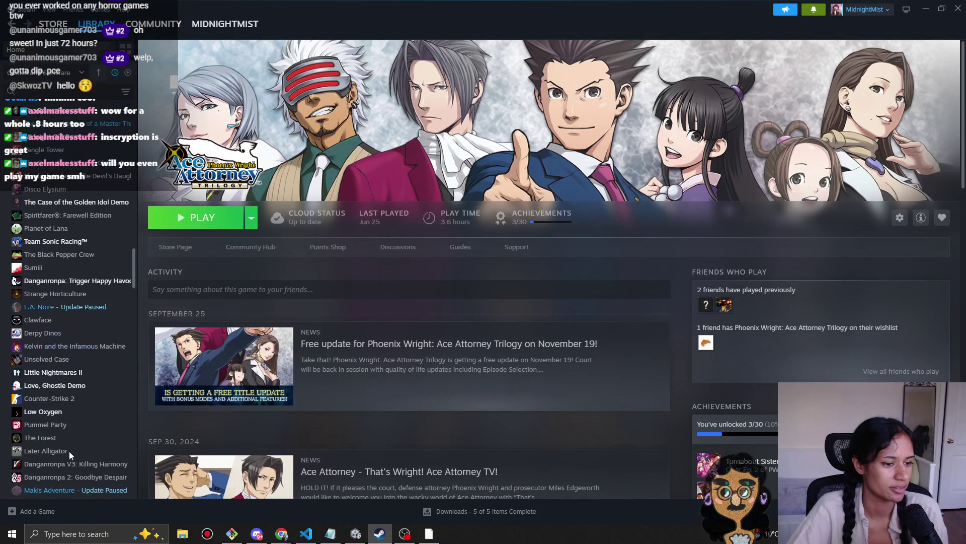
scroll(69, 454, down, 2)
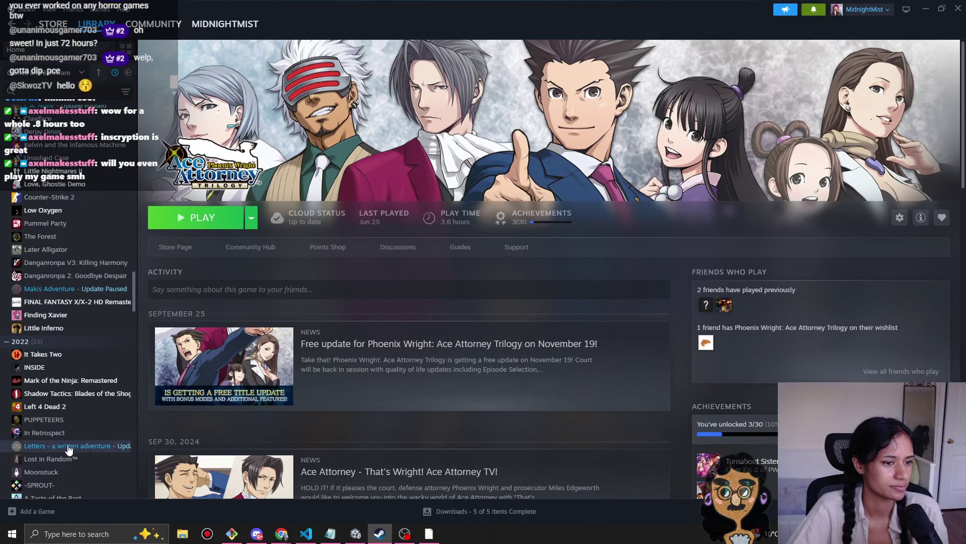
click(81, 91)
text(sop)
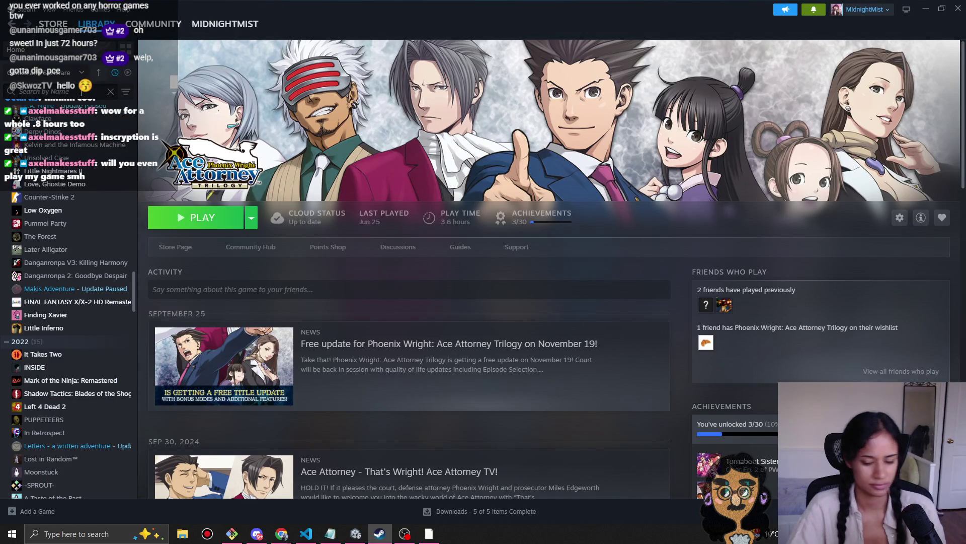
text(hia)
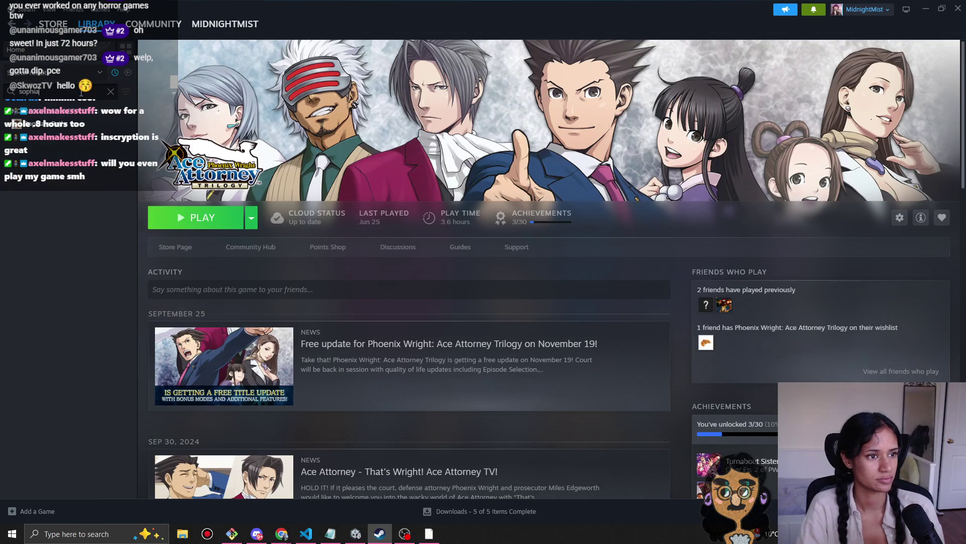
Step: Open Sophia's Path, clear the search, then view Keep Talking and Nobody Explodes and Spec Ops: The Line
click(67, 127)
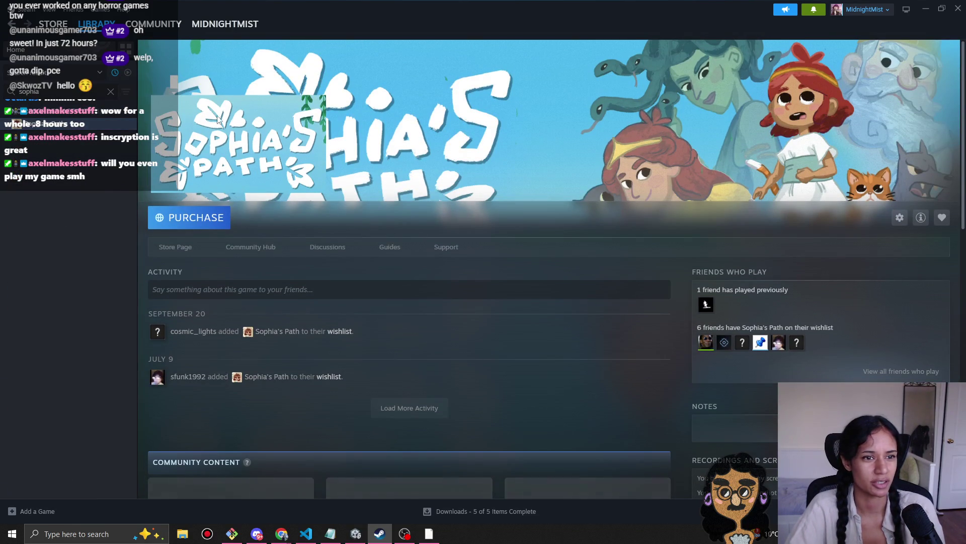
click(110, 91)
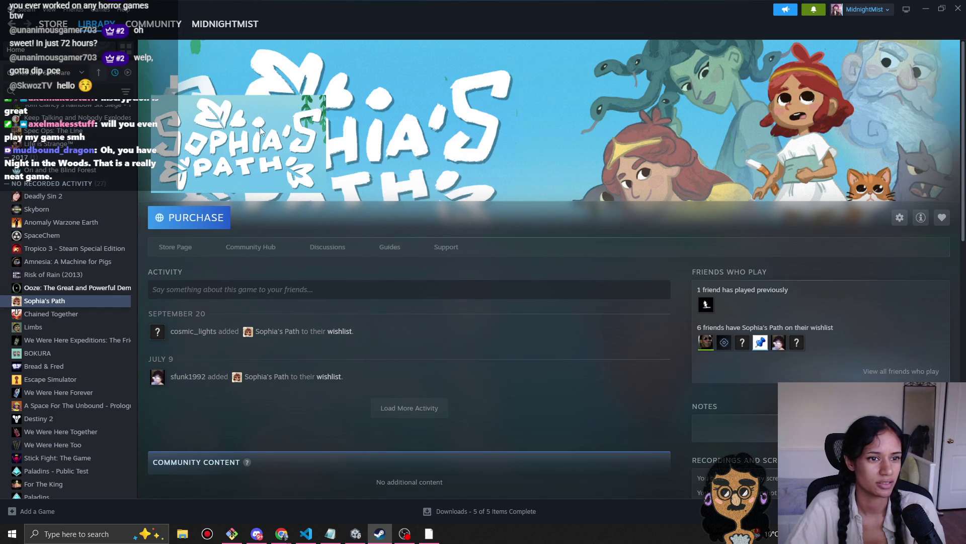
click(75, 118)
scroll(52, 176, up, 2)
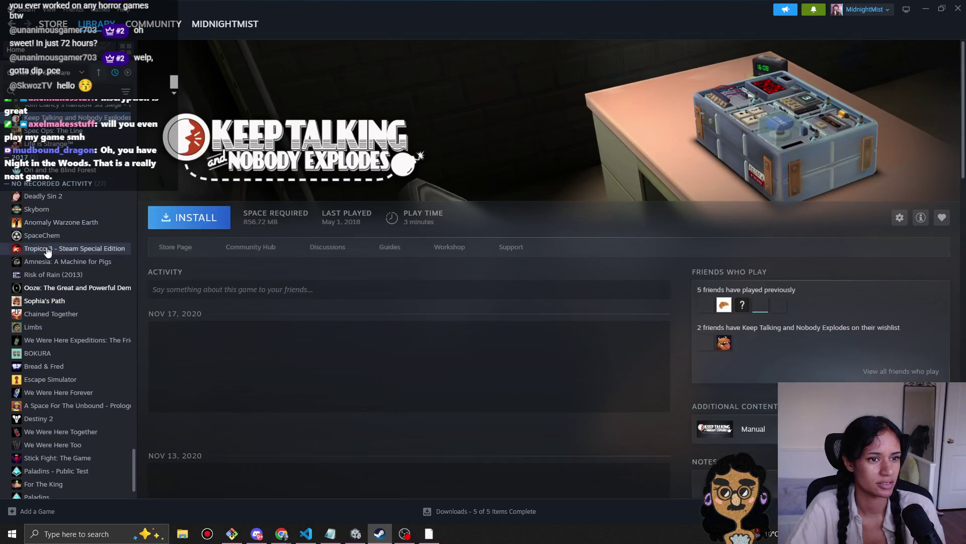
click(61, 232)
scroll(61, 235, up, 4)
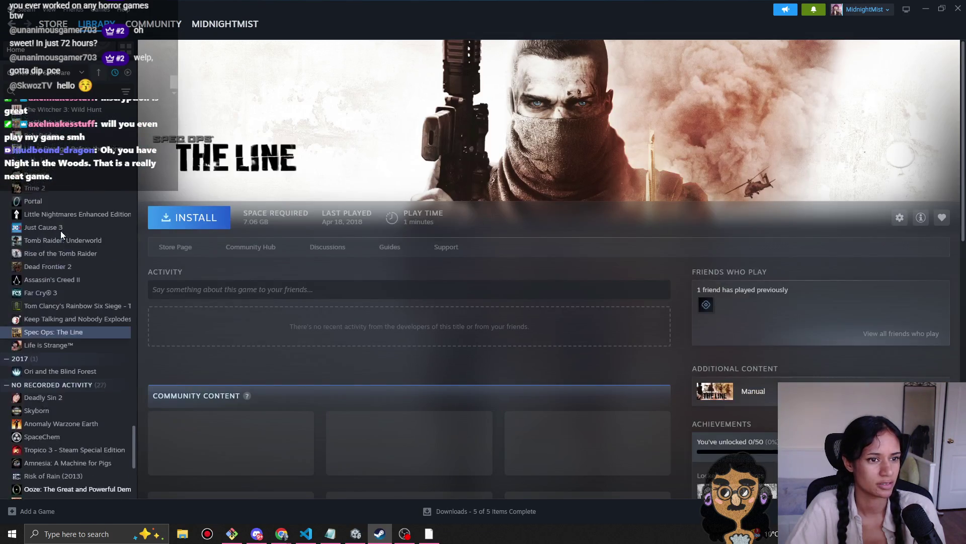
Step: View Life is Strange: Before the Storm, BioShock Infinite and LIMBO, then open Night in the Woods
click(73, 250)
click(70, 223)
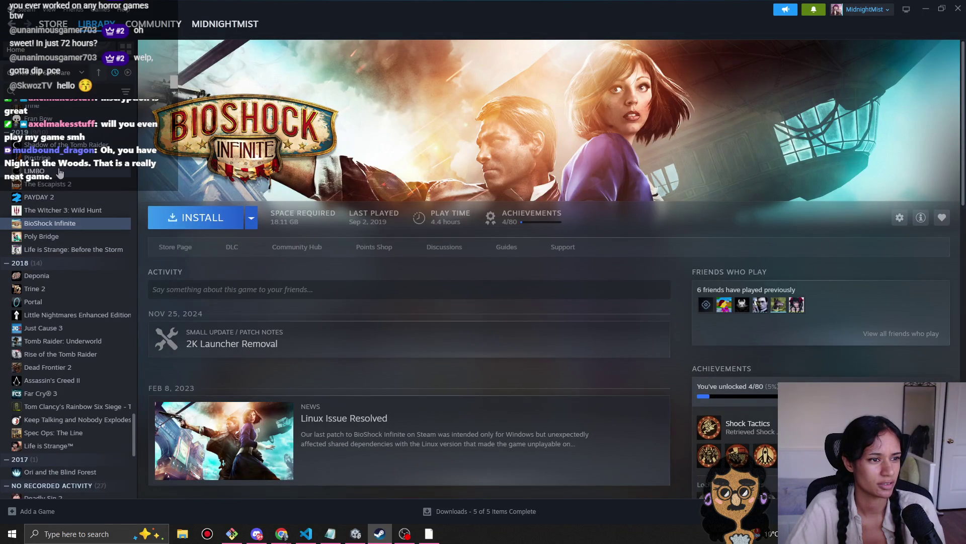
click(50, 171)
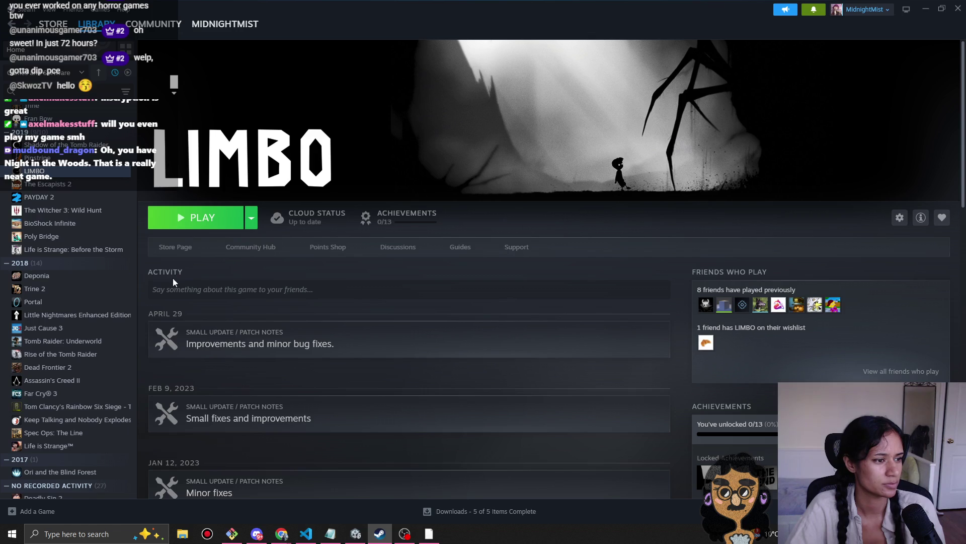
scroll(92, 272, up, 3)
scroll(92, 273, up, 12)
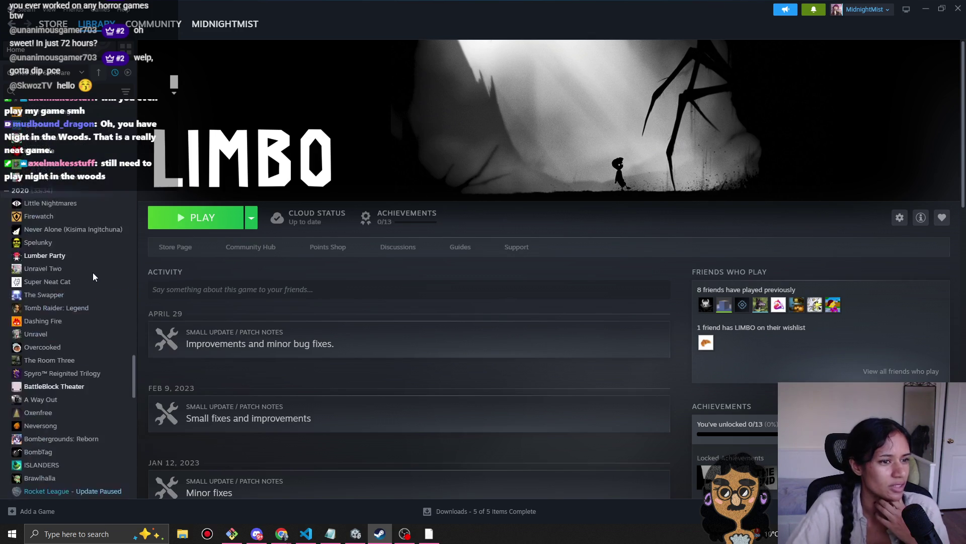
drag(134, 350, 134, 124)
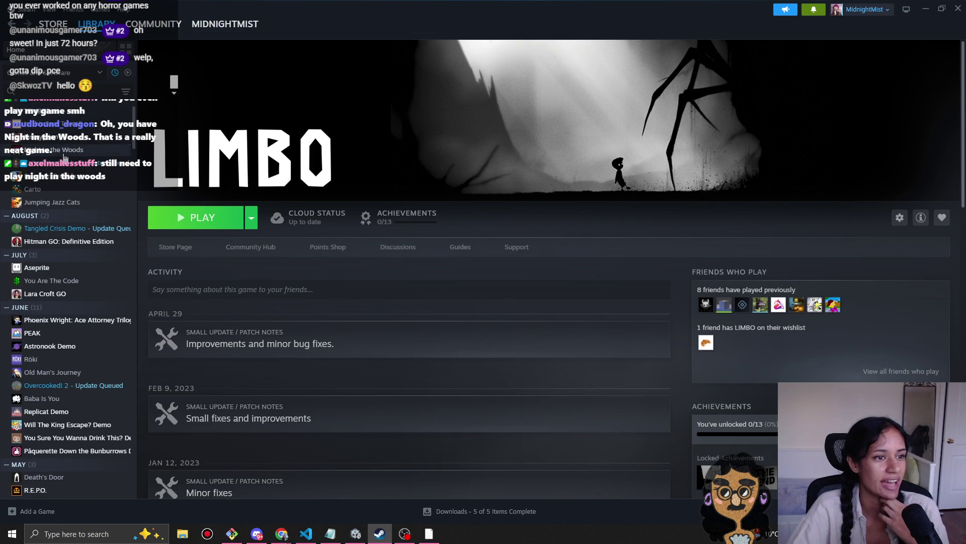
click(64, 153)
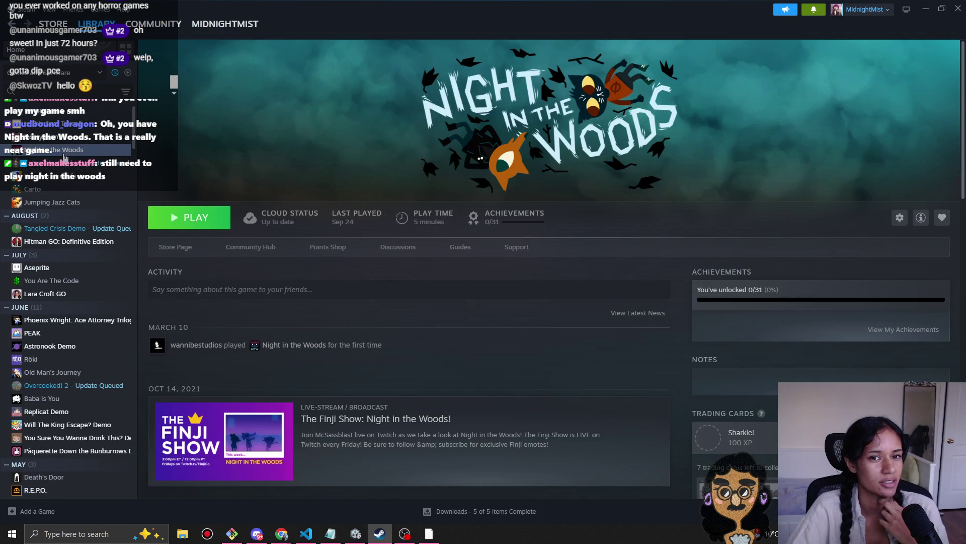
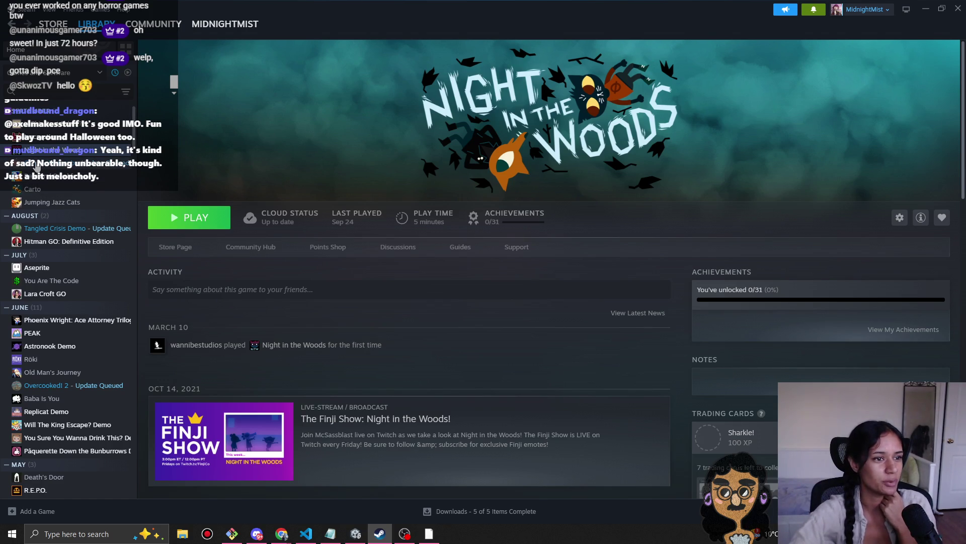
Step: Scroll down through the Night in the Woods library page
scroll(41, 360, down, 10)
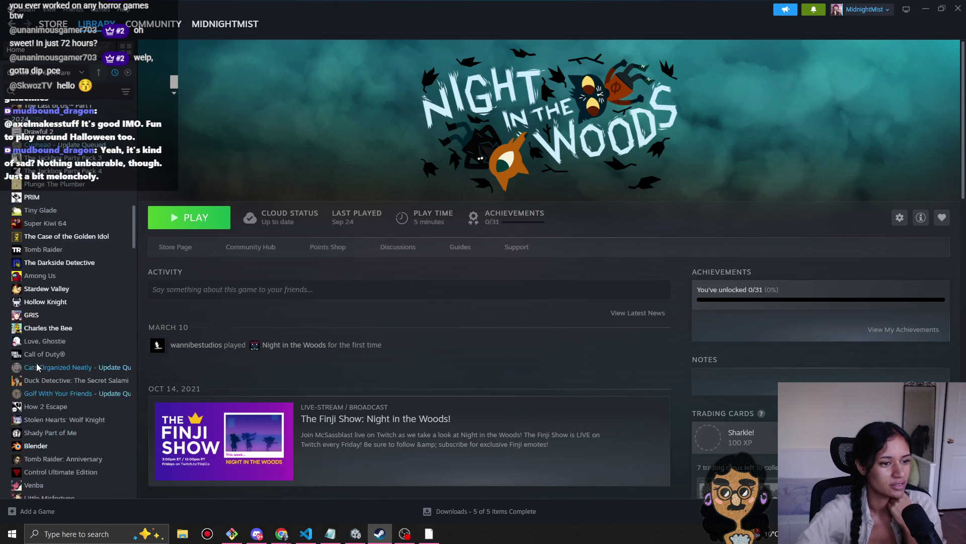
scroll(52, 375, down, 5)
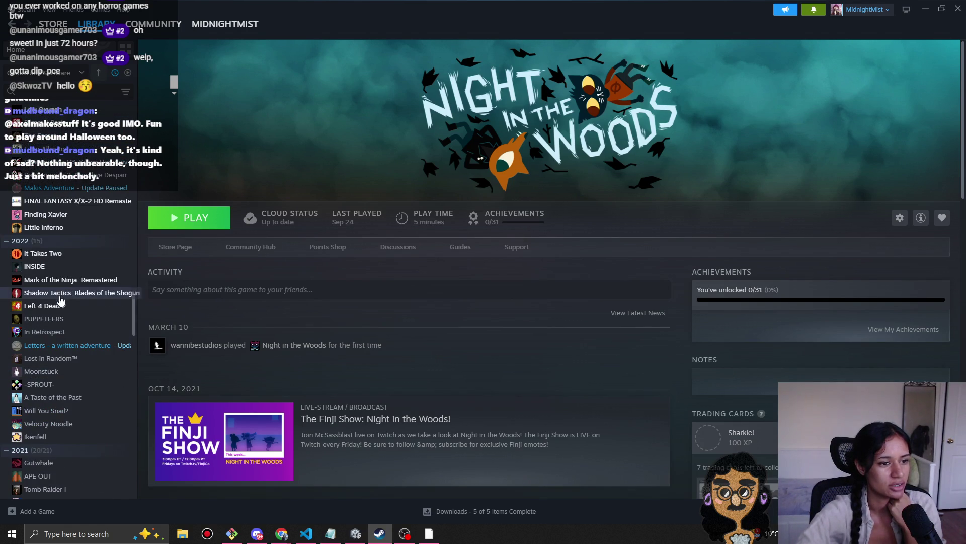
scroll(61, 377, down, 8)
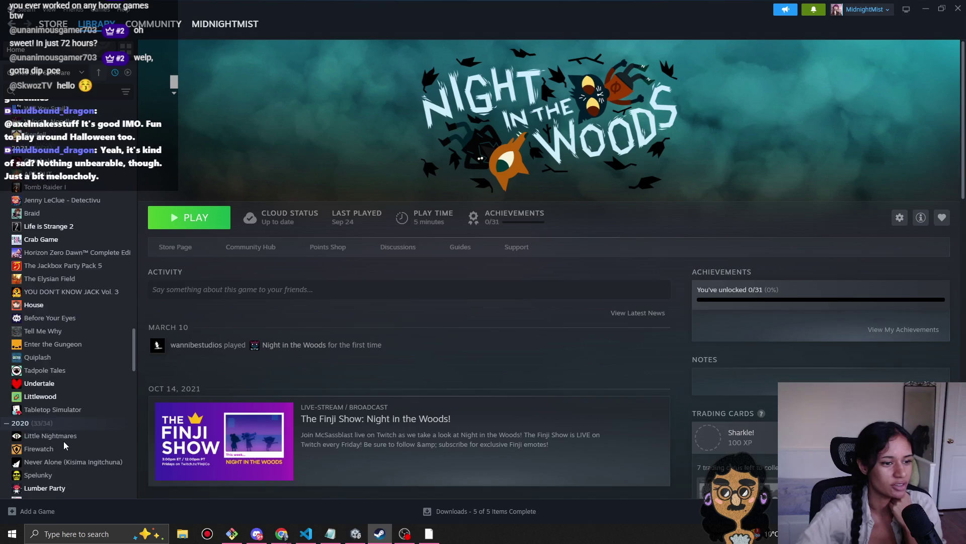
scroll(64, 441, down, 10)
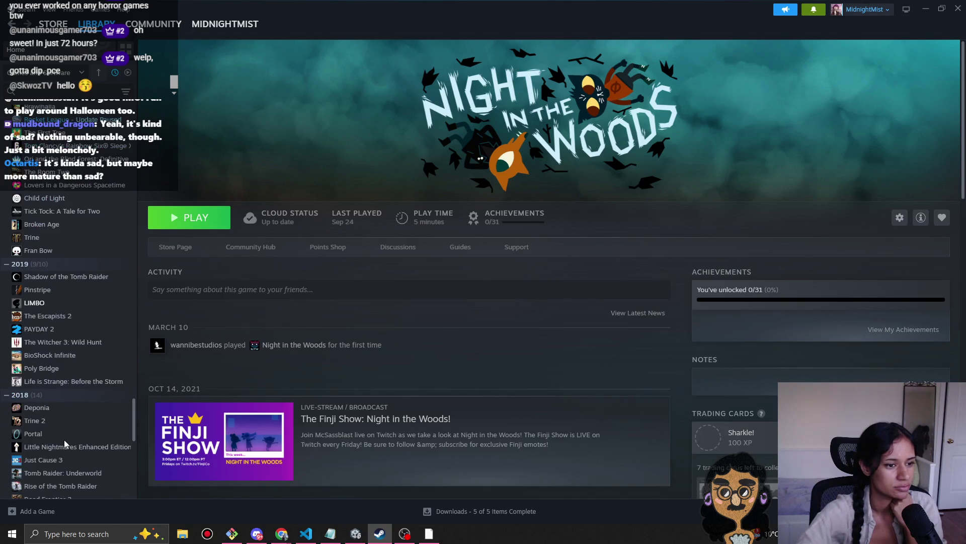
drag(135, 433, 132, 126)
Step: Search the library for 'sophia', open Sophia's Path, and bring up its logo options
click(58, 92)
text(sophia)
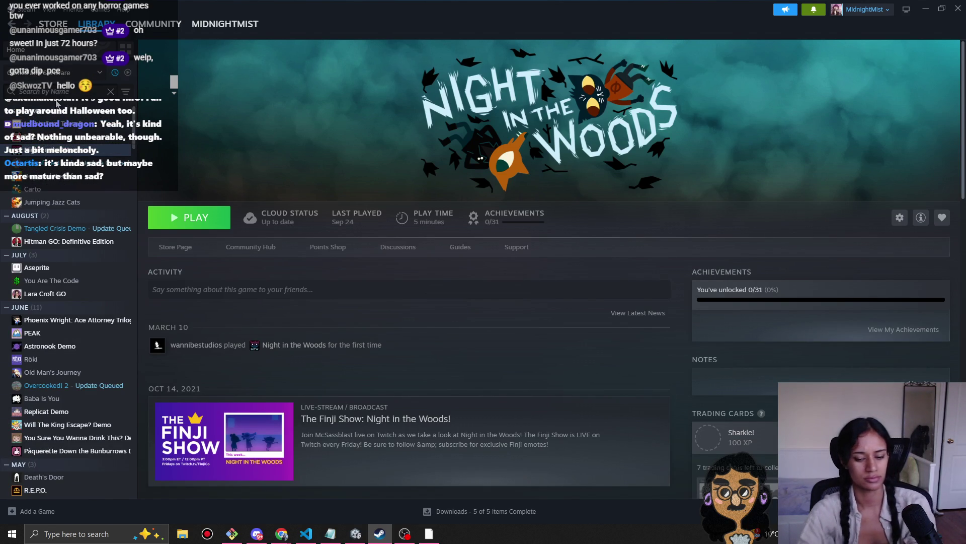
click(64, 120)
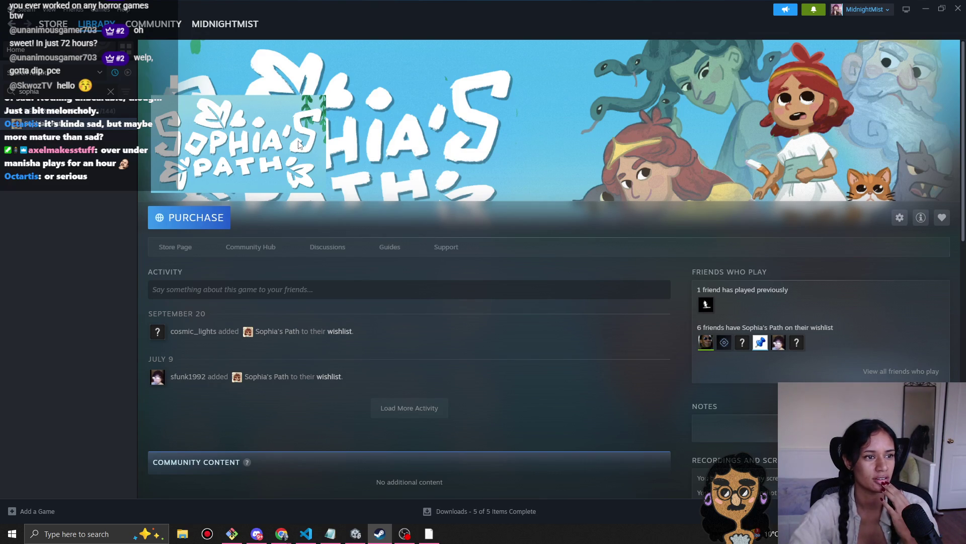
right_click(271, 145)
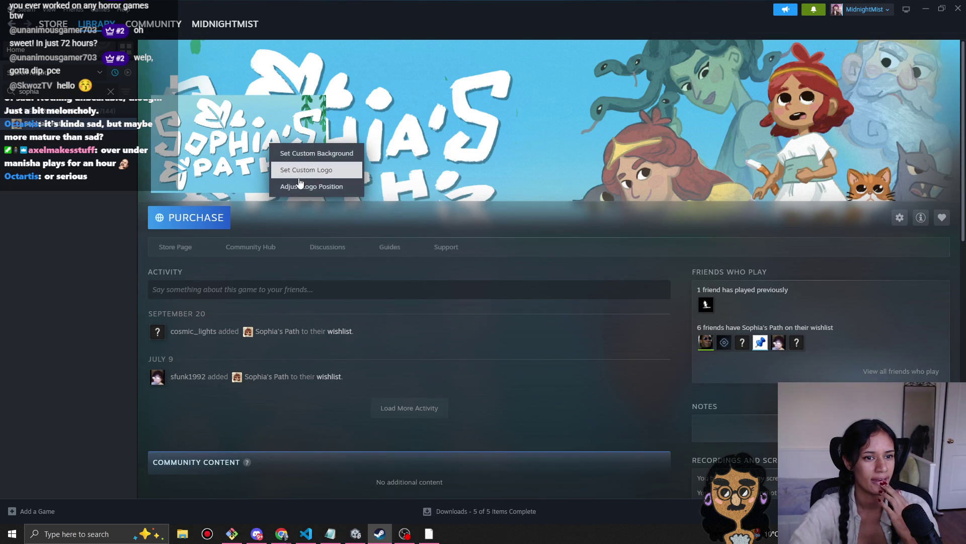
Step: Shrink the Sophia's Path logo to the banner's left, then minimize Steam
click(335, 187)
mouse_move(246, 140)
mouse_down()
mouse_move(153, 188)
mouse_move(191, 196)
mouse_up()
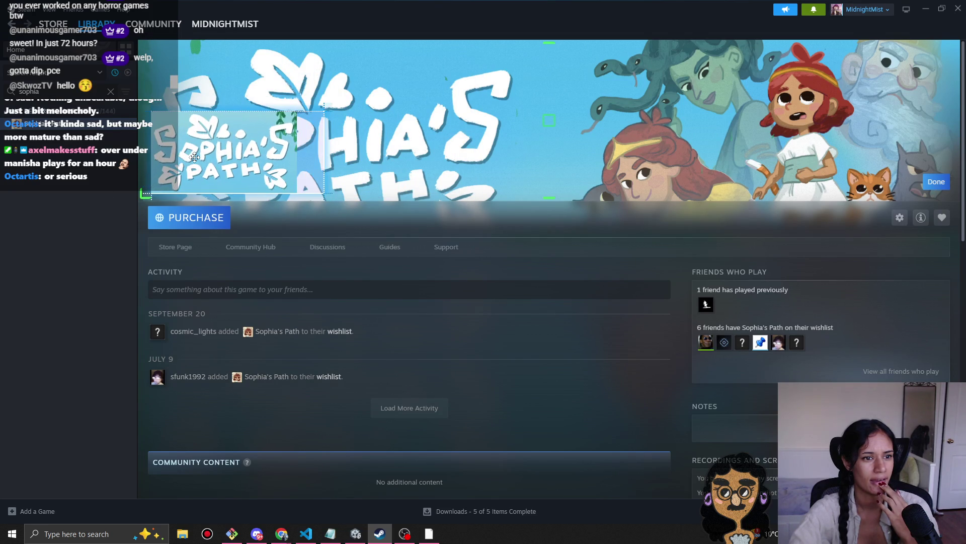
drag(242, 161, 322, 126)
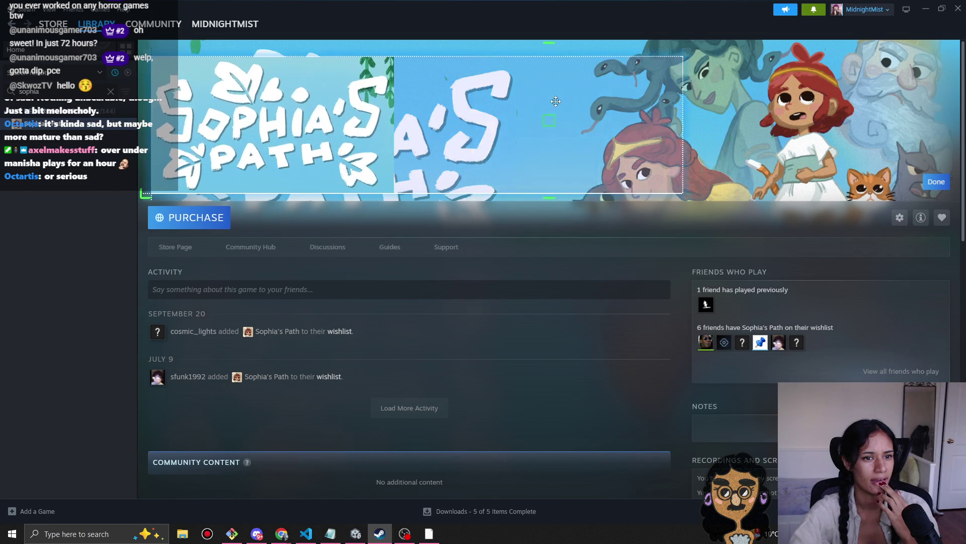
mouse_move(151, 193)
mouse_down()
mouse_move(141, 142)
mouse_move(97, 166)
mouse_move(167, 149)
mouse_move(131, 111)
mouse_up()
click(110, 91)
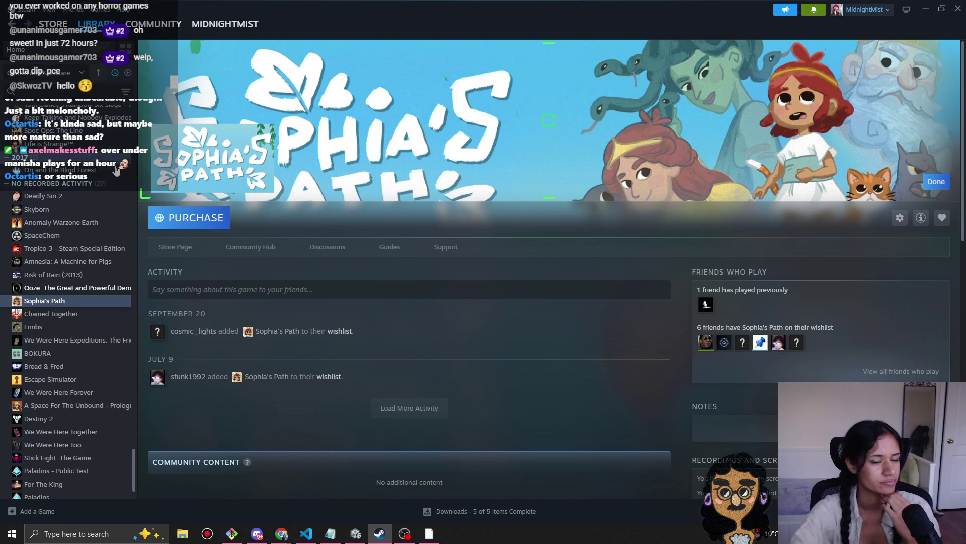
click(925, 7)
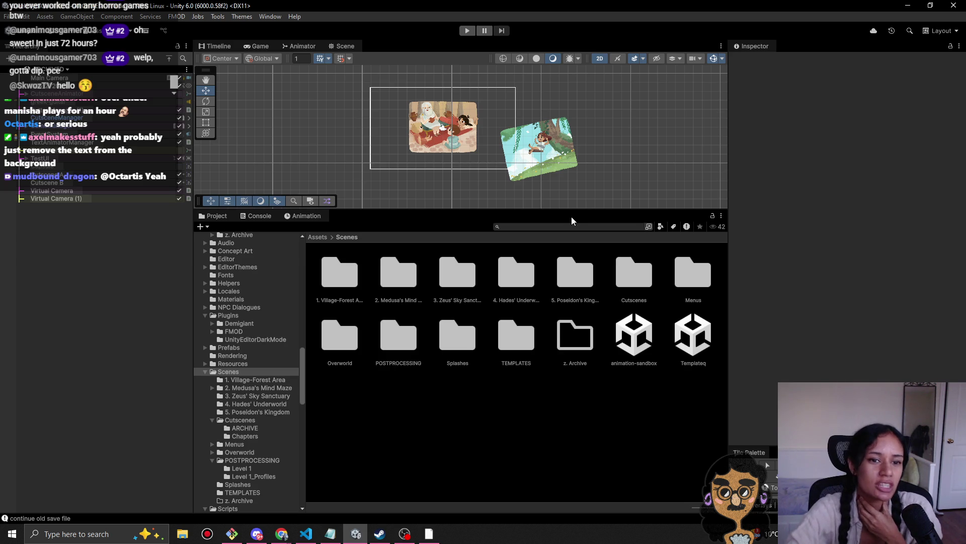
Step: Make the Scene view taller and load the MainMenu scene from the Hierarchy dropdown
drag(568, 214, 556, 371)
click(64, 71)
click(50, 91)
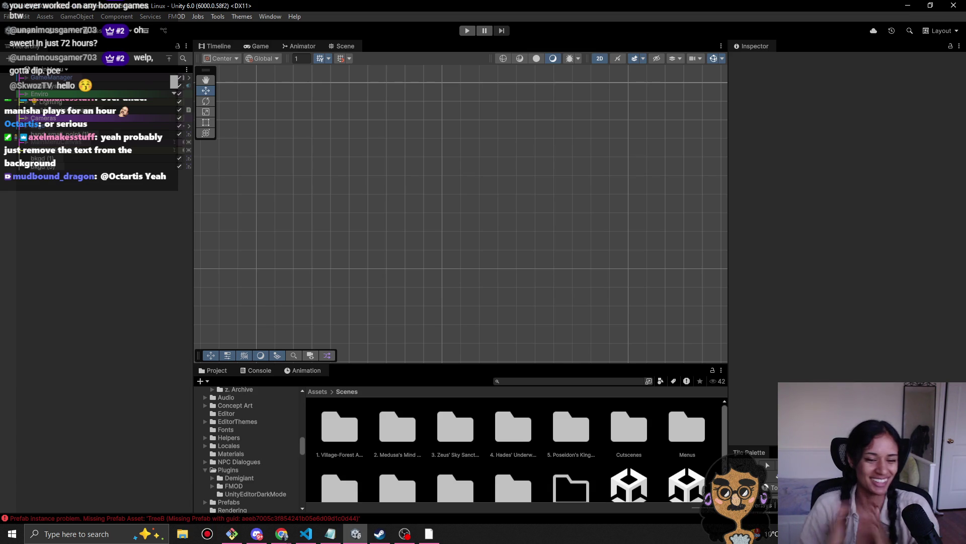
Step: Clear the console errors, enlarge the Project panel, and mark the first Pomofocus task done
click(253, 372)
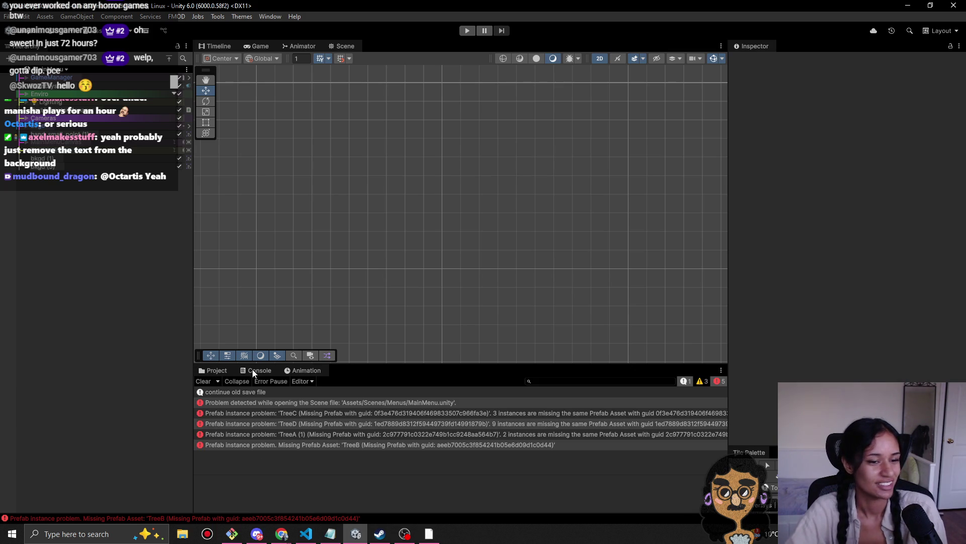
click(203, 381)
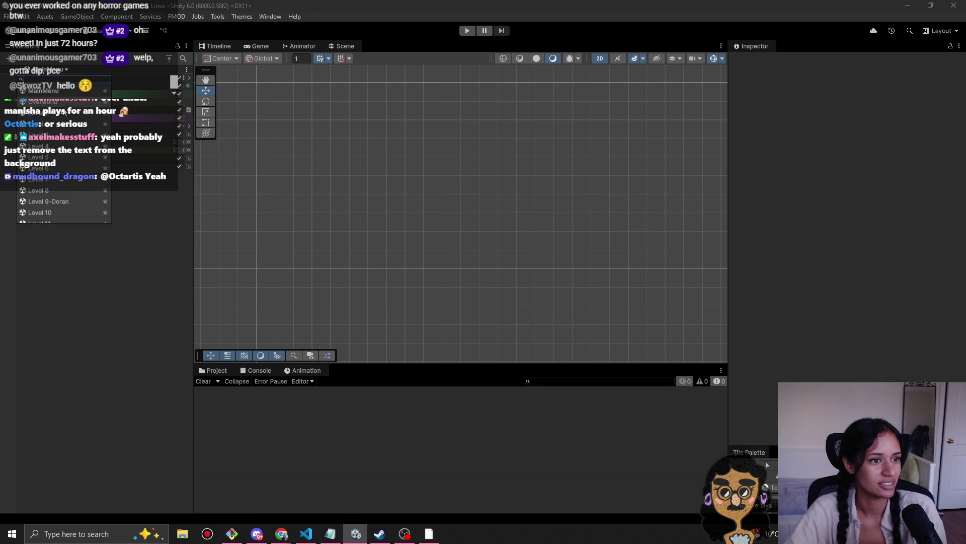
click(213, 371)
drag(398, 368, 385, 241)
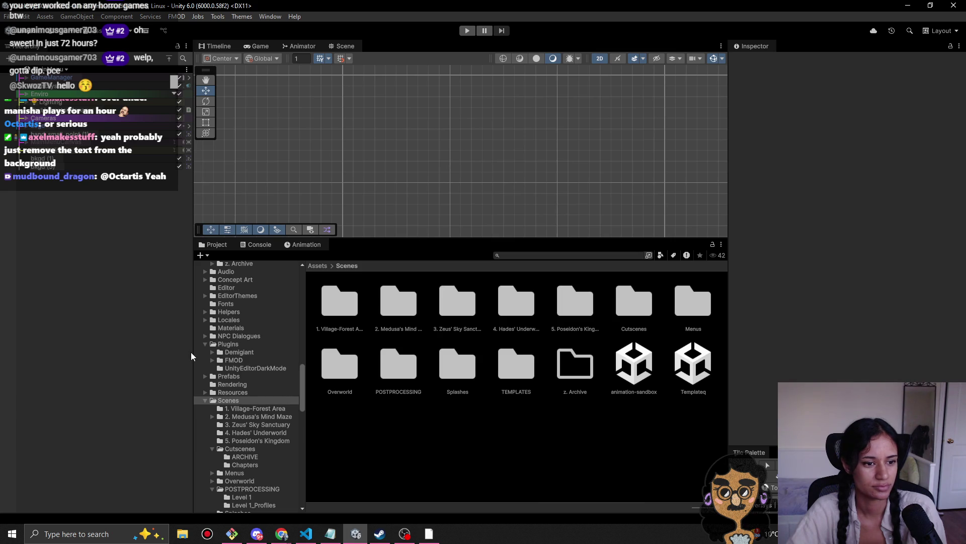
drag(194, 352, 127, 352)
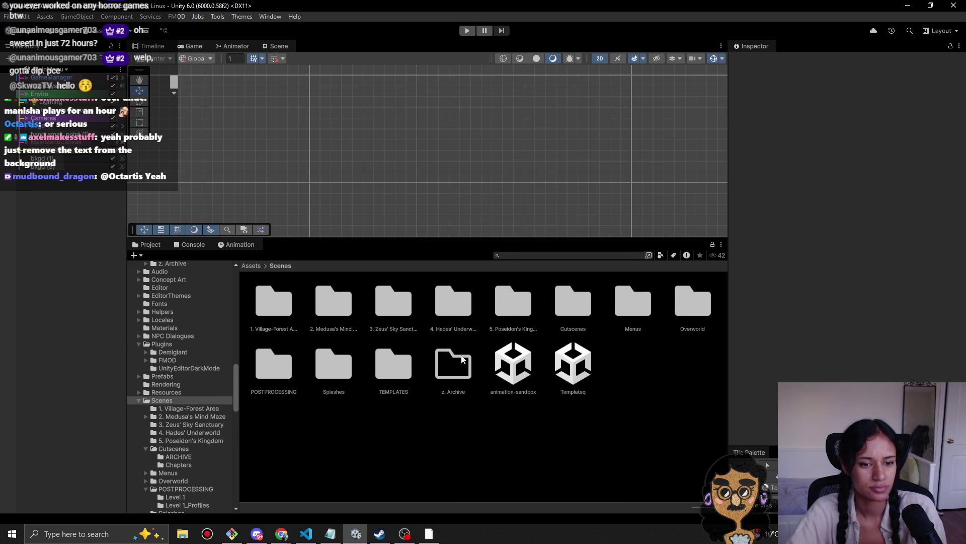
click(281, 533)
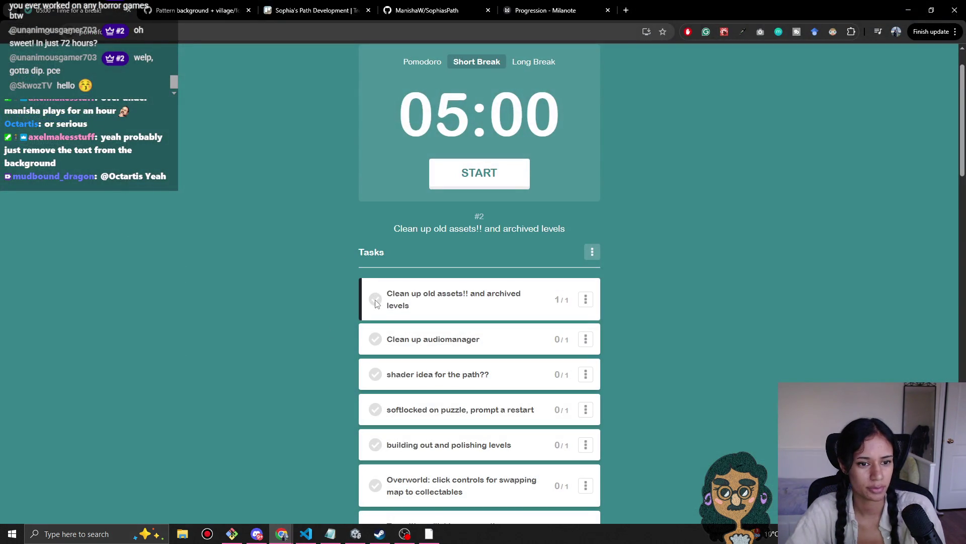
click(376, 296)
Step: Make 'Clean up audiomanager' the current Pomofocus task, then switch from Chrome to Notepad
click(377, 306)
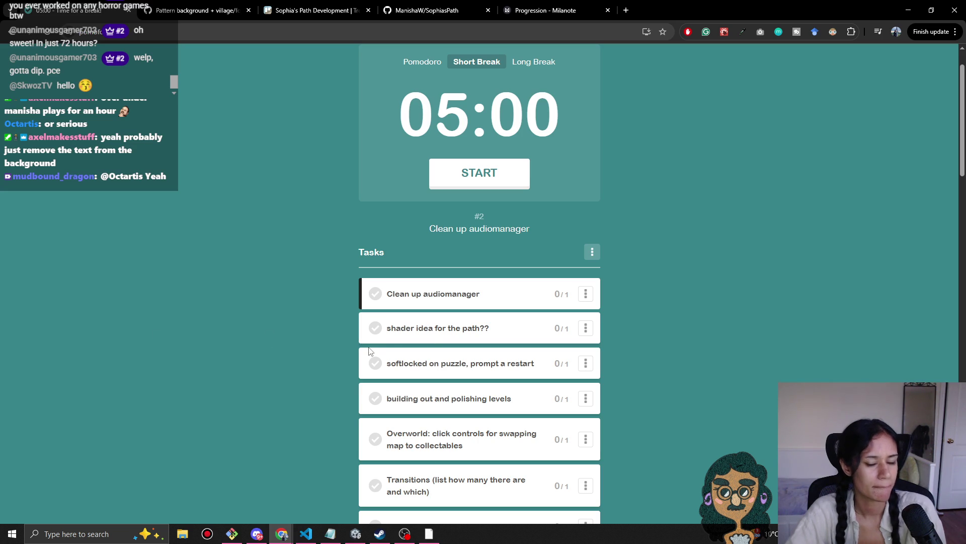
click(908, 10)
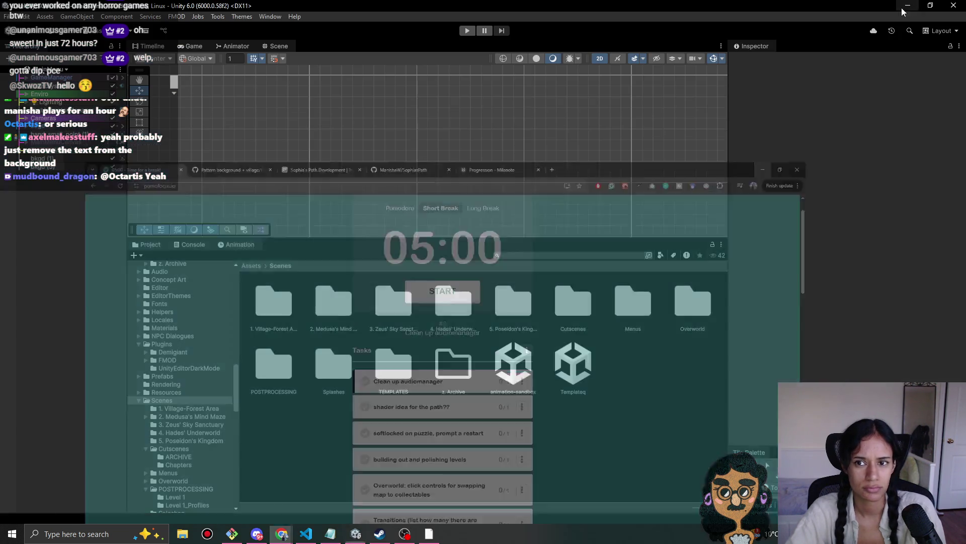
click(331, 534)
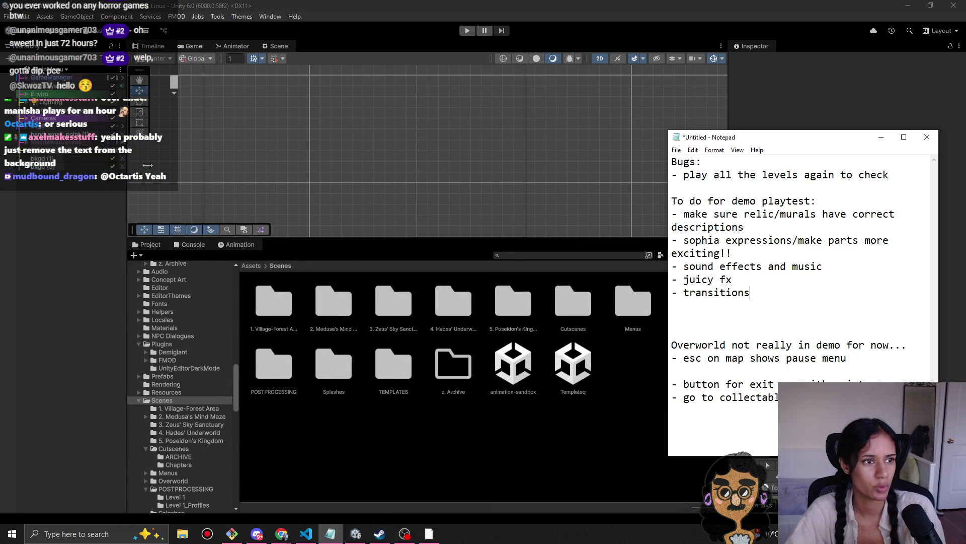
Step: Bring the Unity editor forward and make its Scene view taller
click(354, 243)
drag(354, 242, 354, 410)
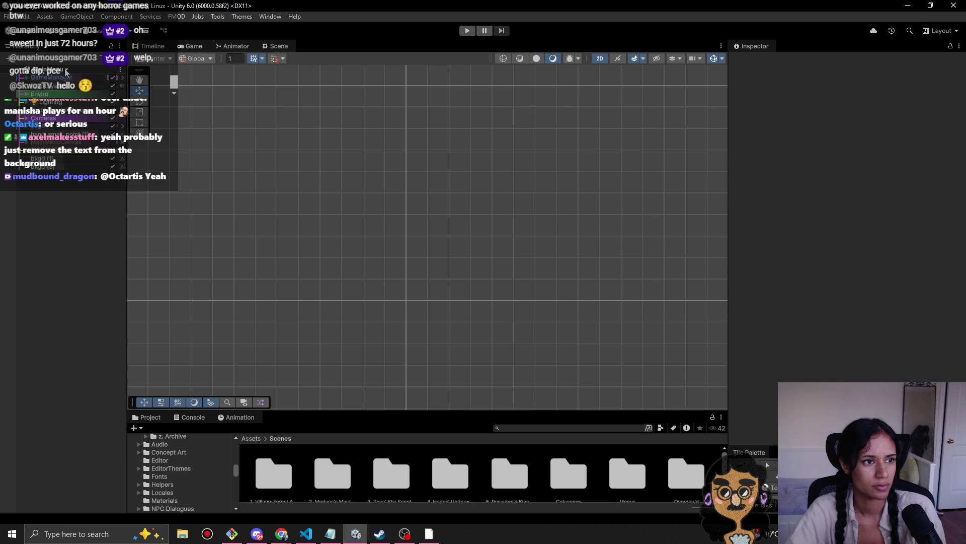
click(48, 69)
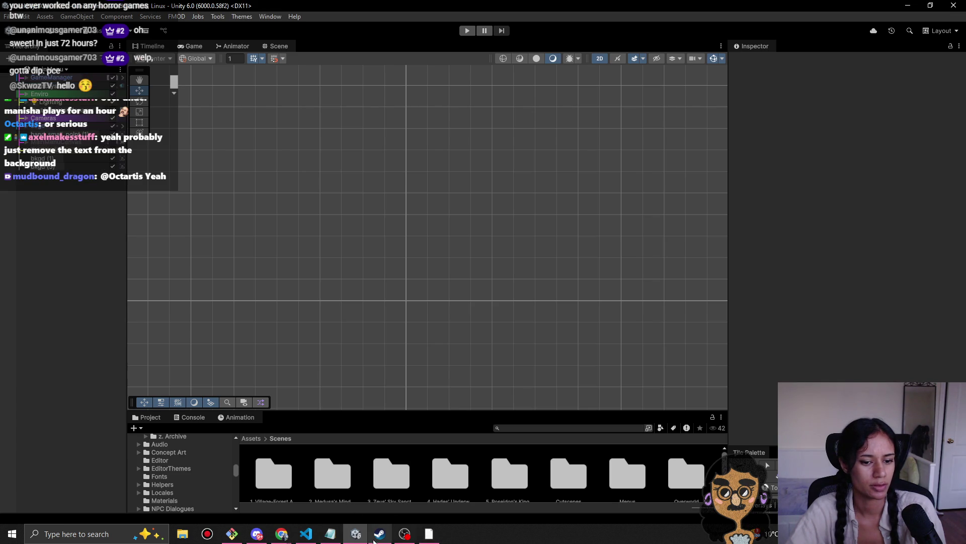
Step: Start a new '-' bullet line below 'transitions' in the Notepad to-do list
click(330, 533)
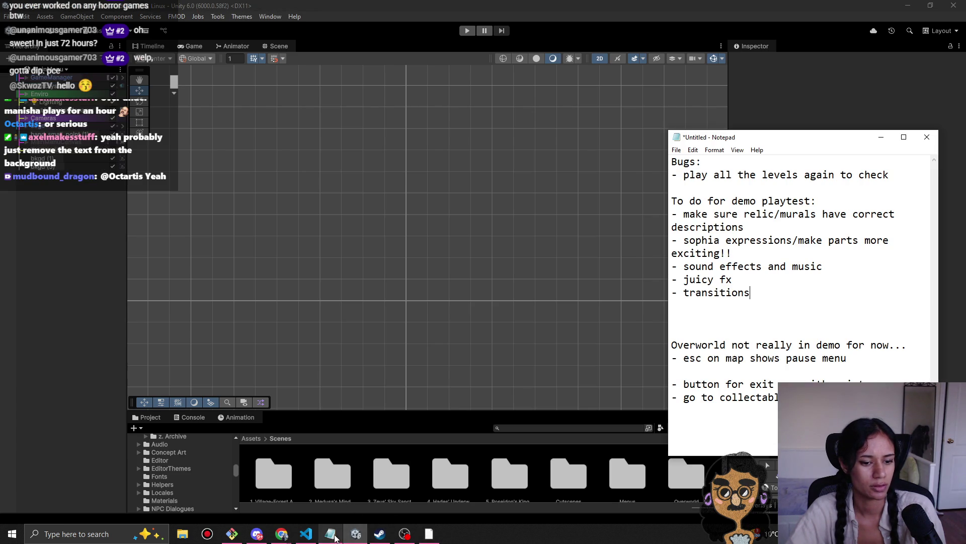
key(Return)
text(-)
click(281, 534)
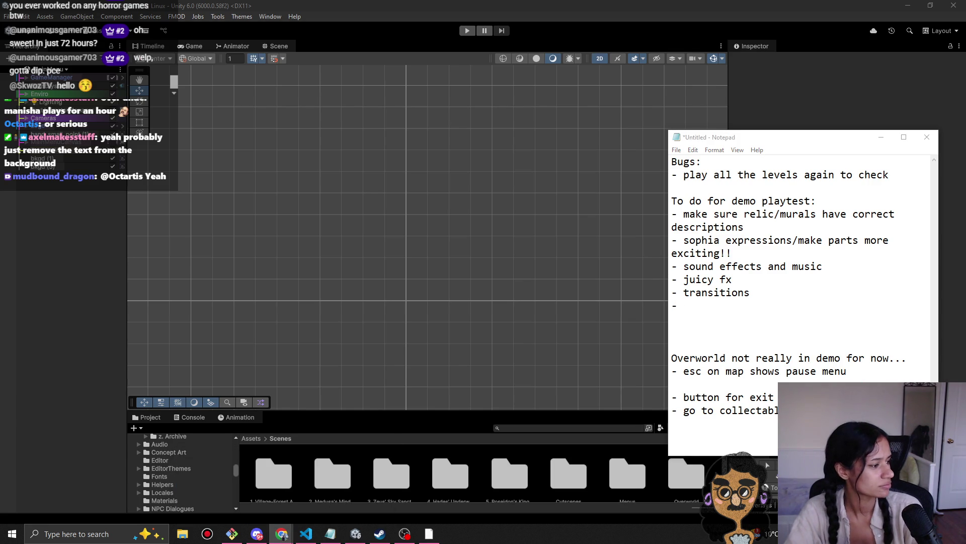
click(283, 535)
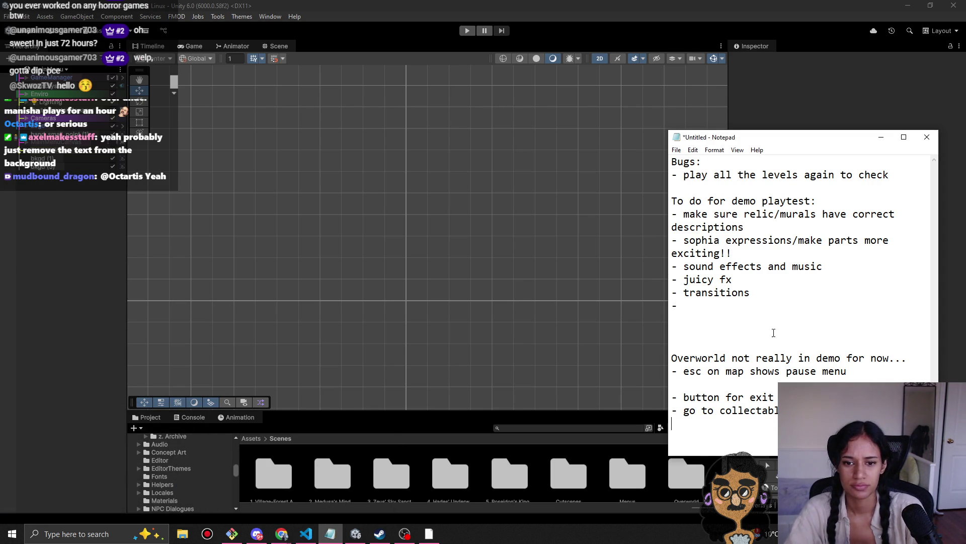
click(750, 319)
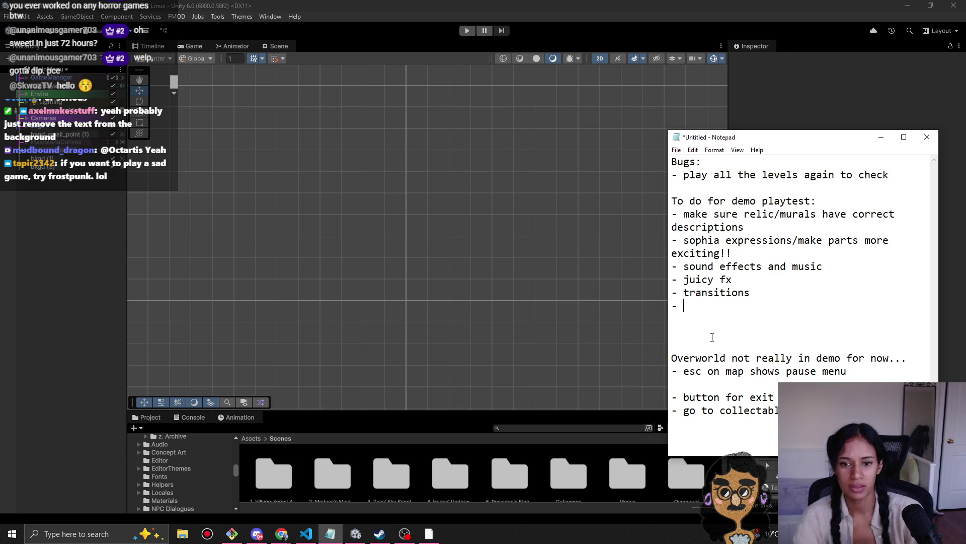
Step: Add the items 'hint system?' and 'cutscenes more clear with sketches at least', then save
text(hint s)
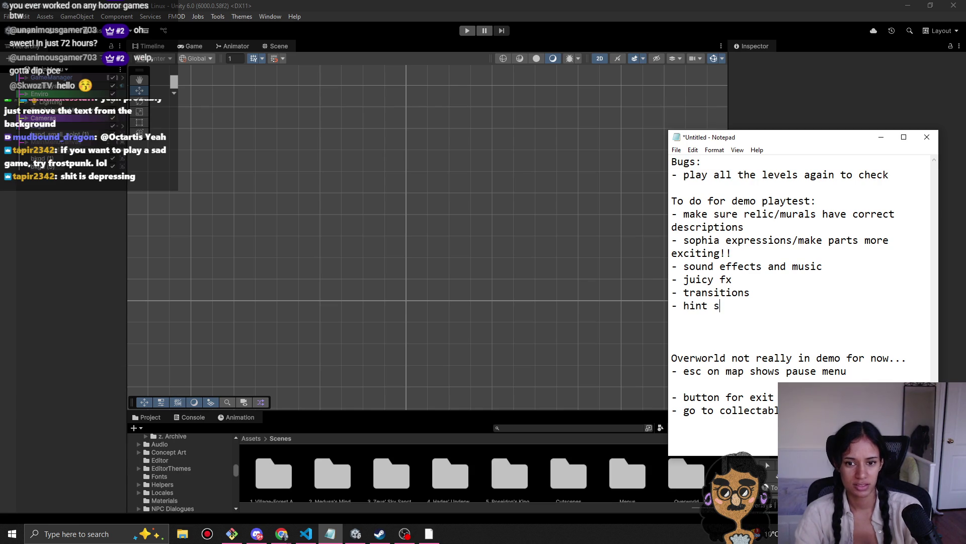
text(ystem?)
key(Return)
text(-)
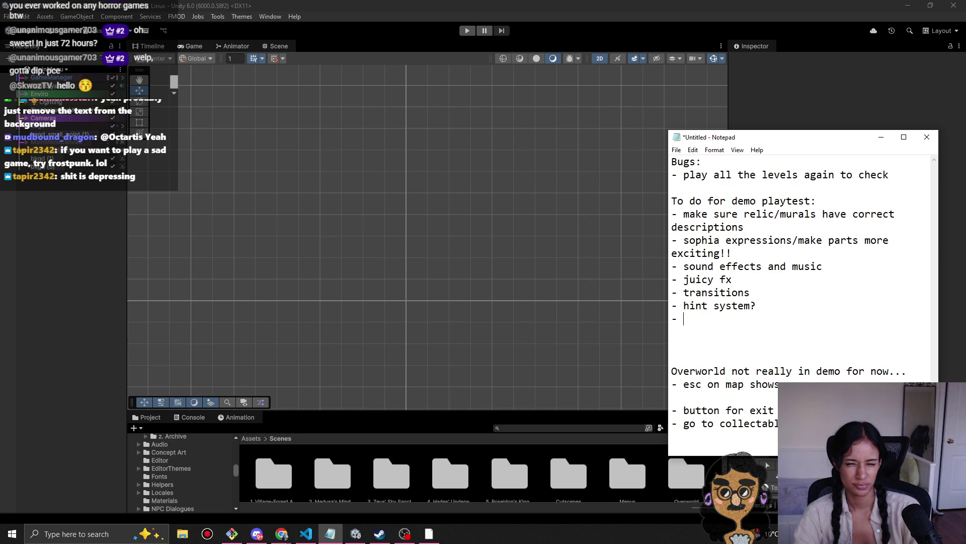
text(cutscenes )
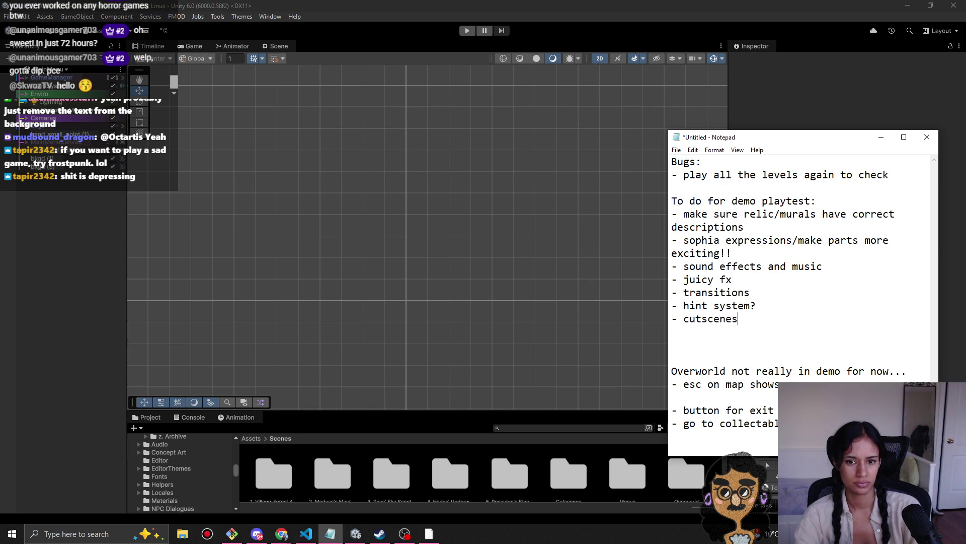
text(more cl)
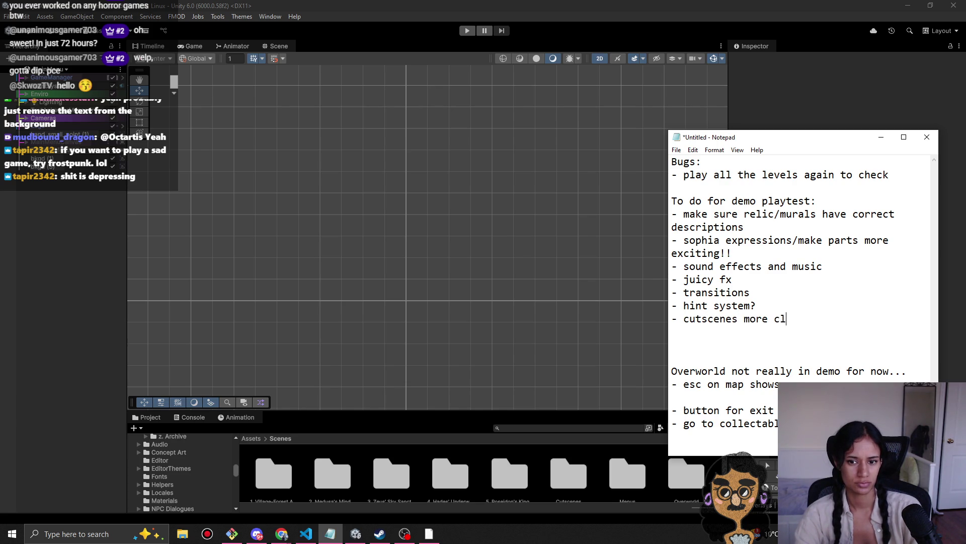
text(ear with )
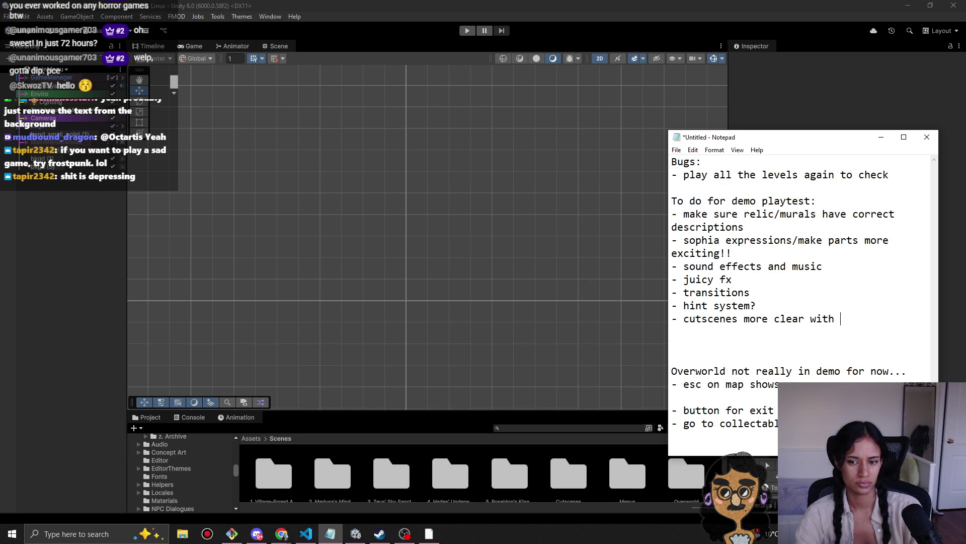
text(sketch)
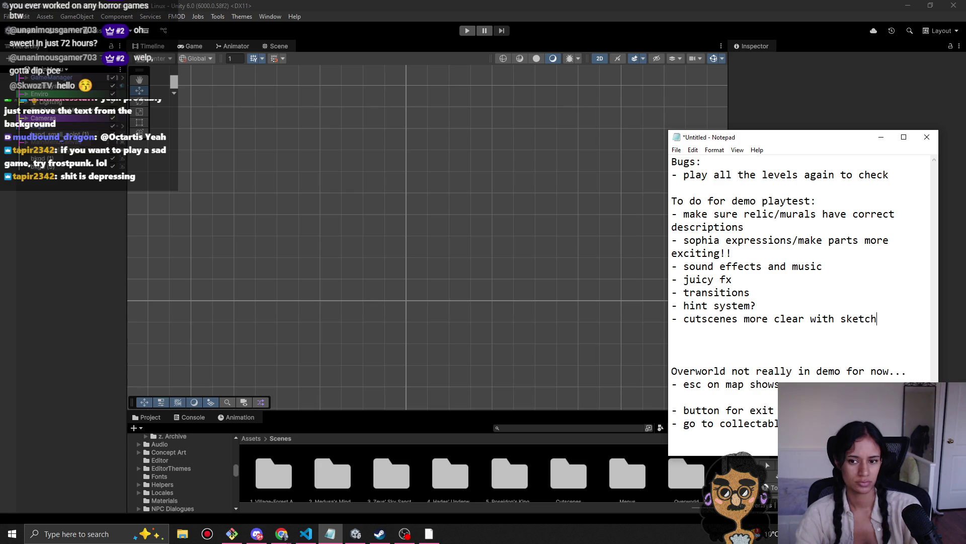
text(es at least)
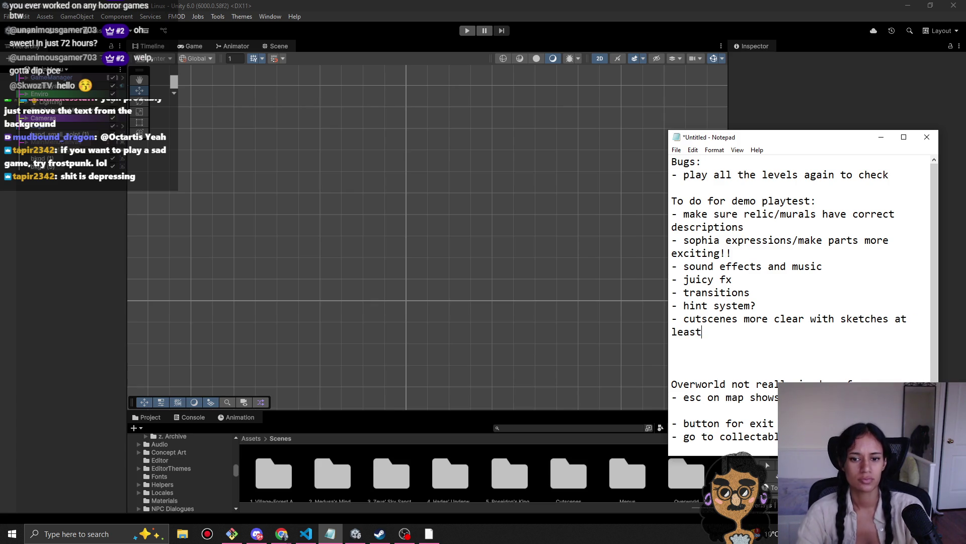
key(ctrl+s)
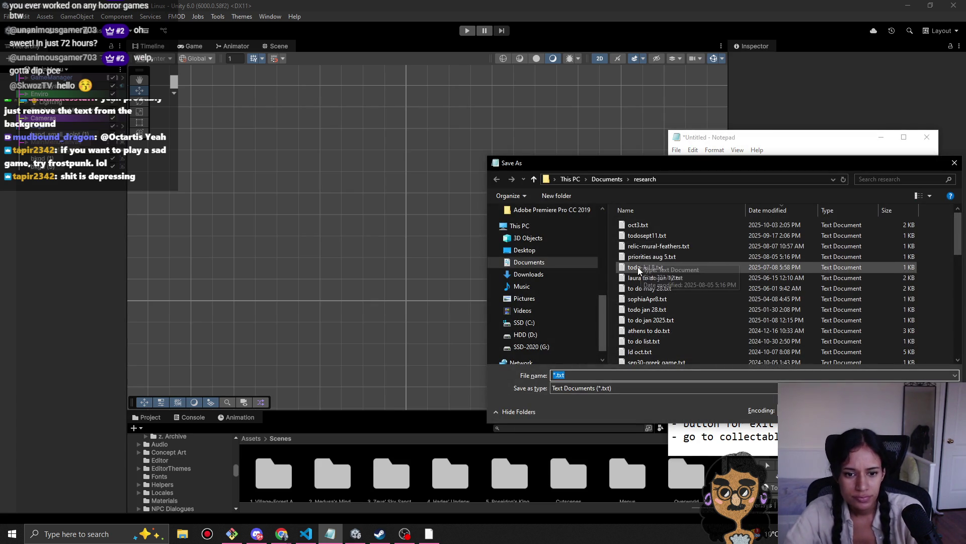
Step: Save the list as oct15.txt, then open the older oct3.txt
text(oct15)
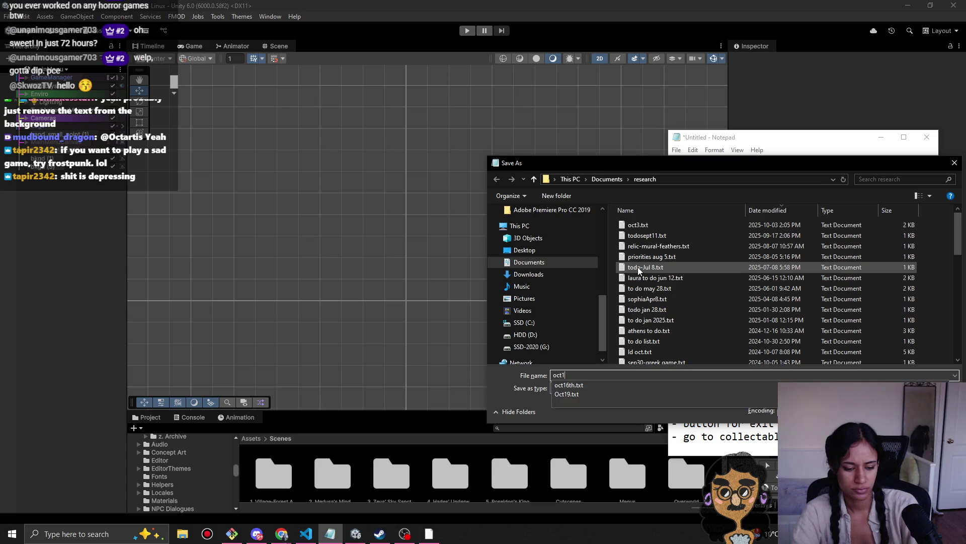
key(Return)
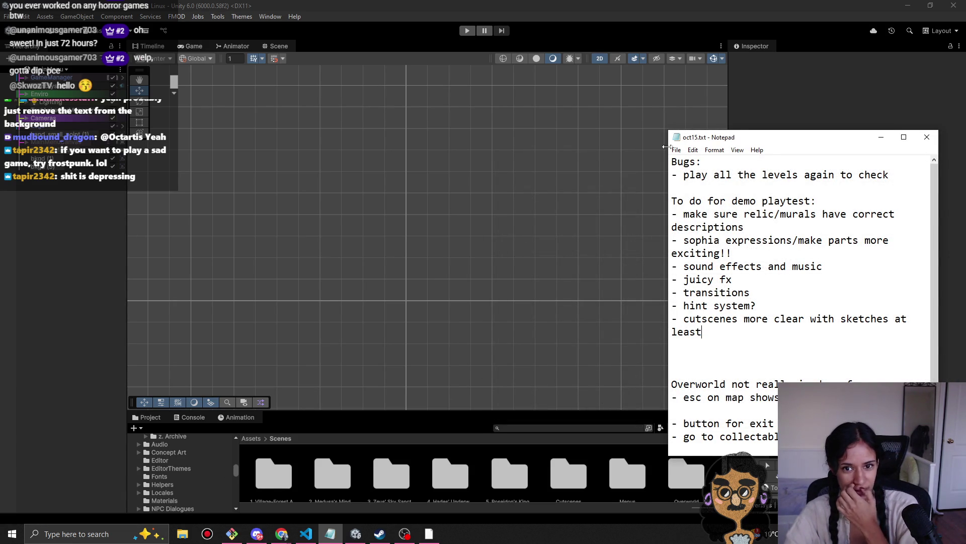
click(677, 150)
click(728, 184)
click(648, 236)
double_click(649, 236)
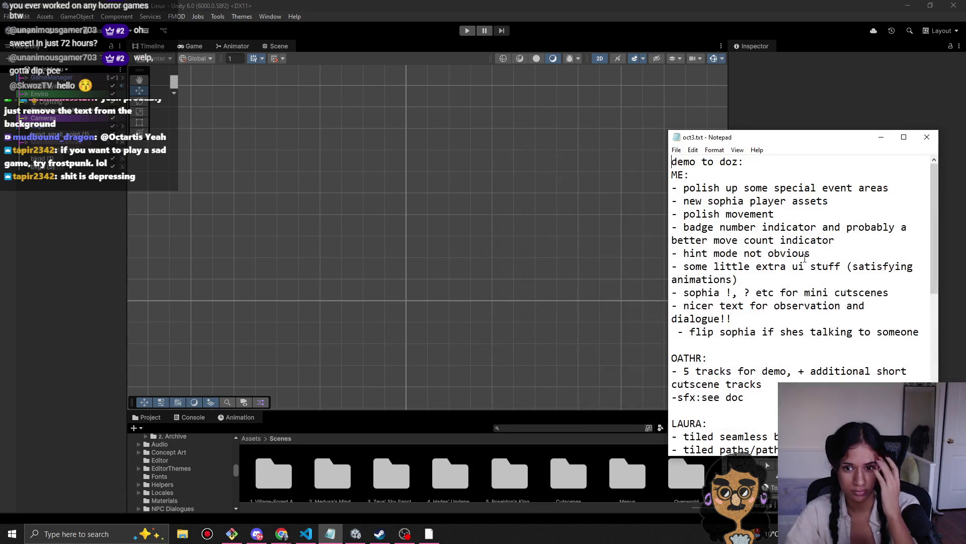
Step: Scroll through oct3.txt and clear a stray selection in the tool line
scroll(833, 269, down, 2)
scroll(833, 270, up, 2)
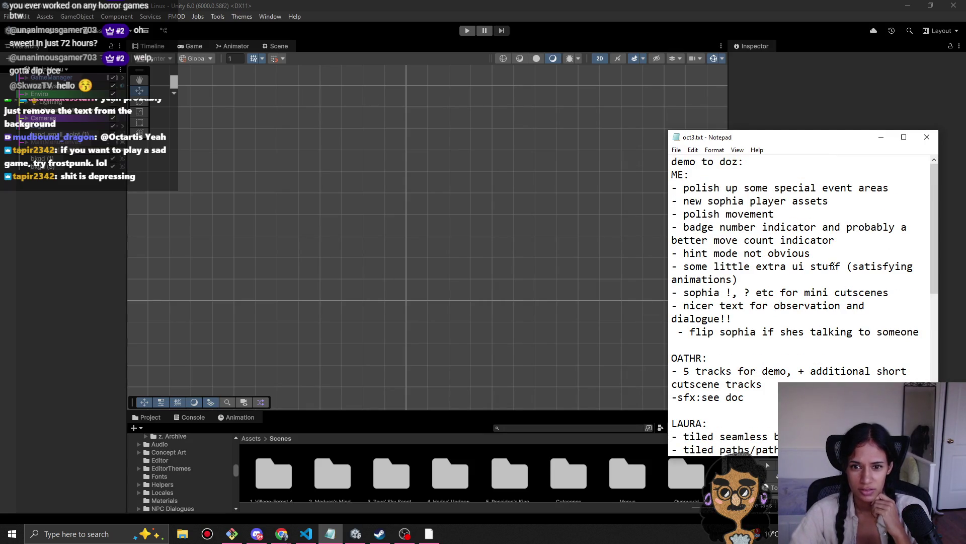
scroll(821, 262, down, 6)
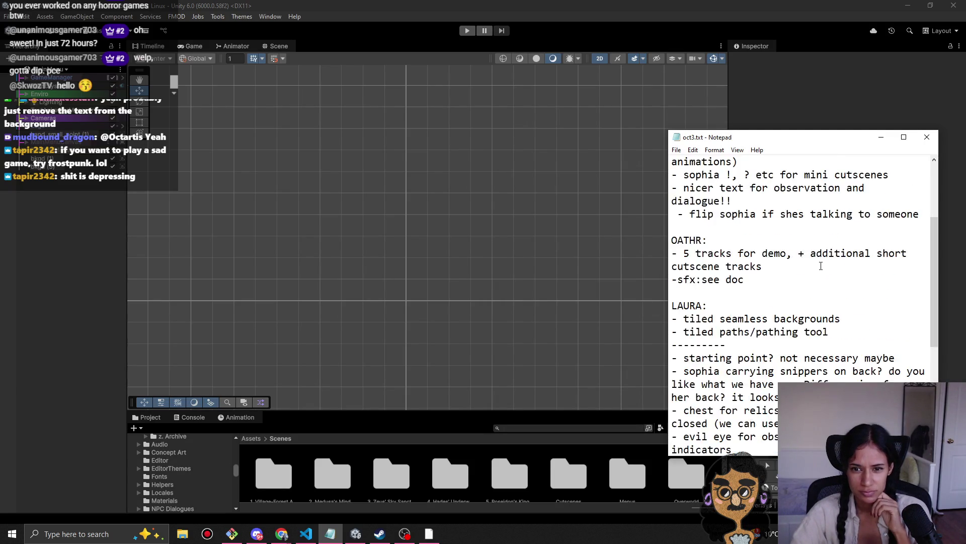
scroll(821, 267, down, 1)
scroll(822, 267, up, 1)
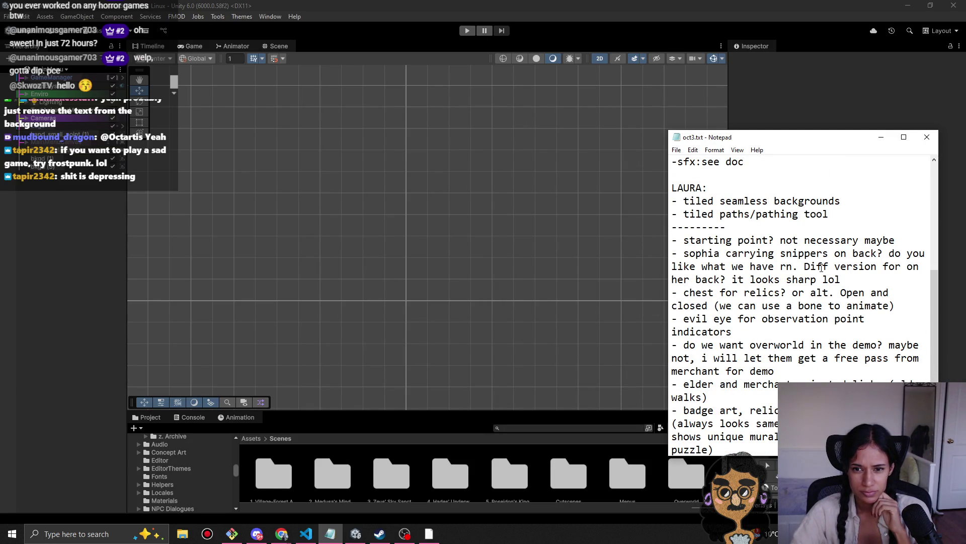
drag(829, 214, 823, 214)
scroll(805, 215, down, 2)
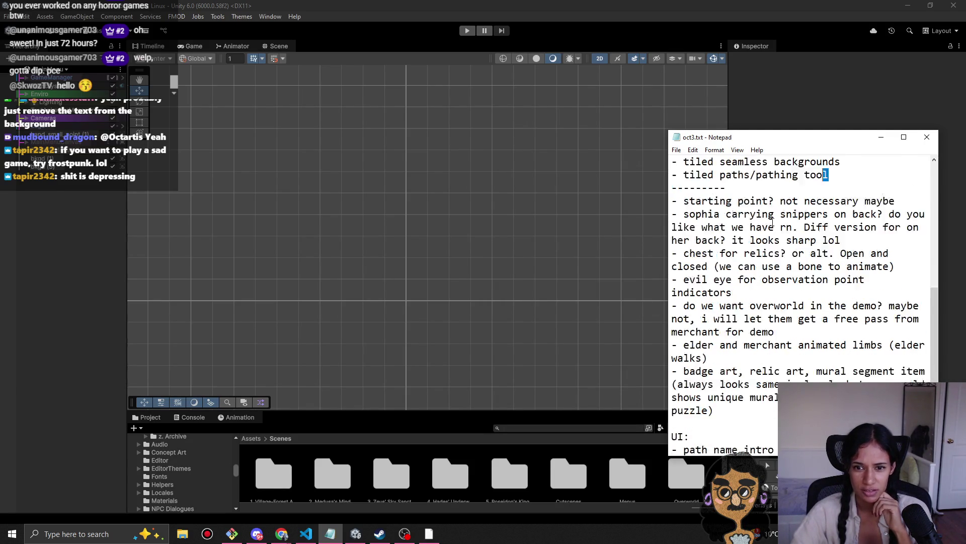
scroll(783, 215, up, 1)
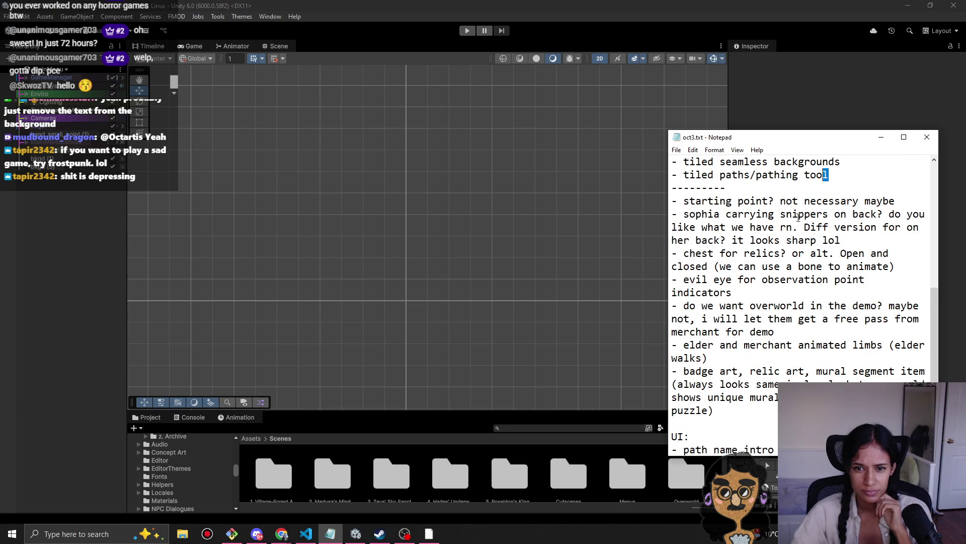
click(753, 256)
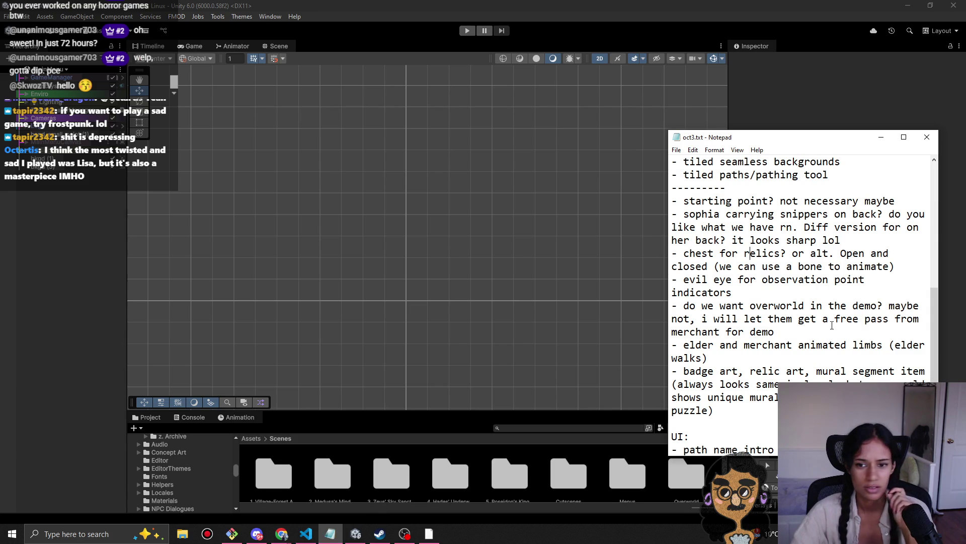
Step: Delete the 'flip sophia if shes talking to someone' line
mouse_move(732, 293)
mouse_down()
mouse_move(720, 280)
mouse_move(677, 280)
mouse_move(672, 255)
mouse_up()
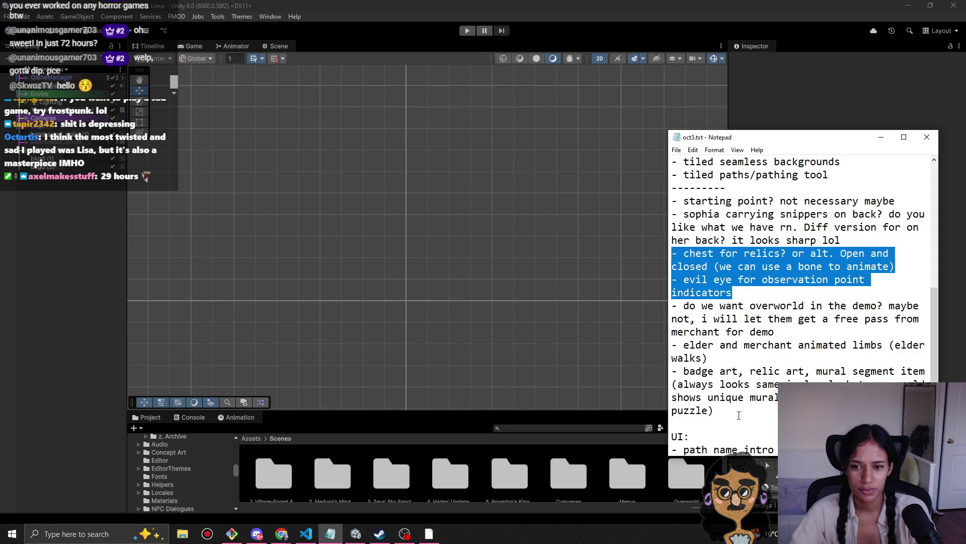
drag(739, 415, 671, 241)
scroll(739, 414, up, 1)
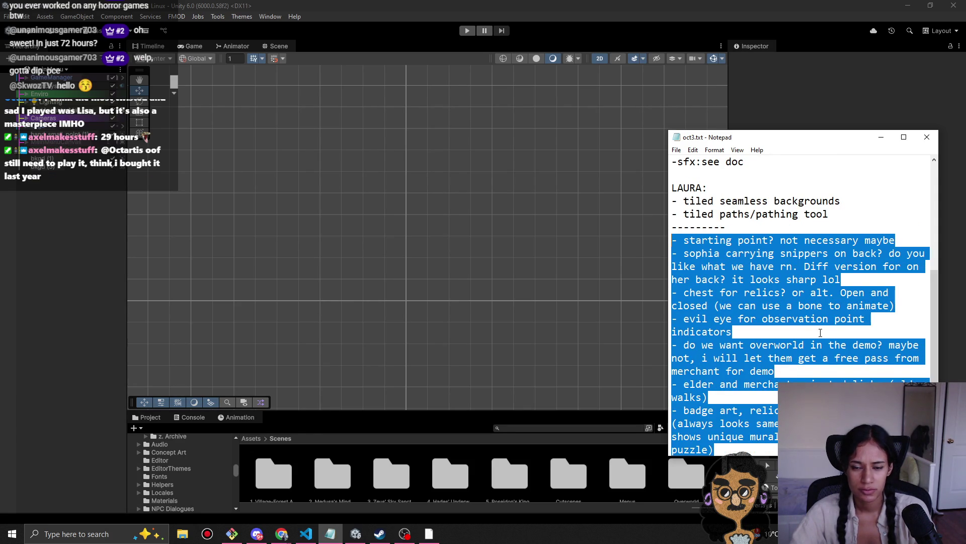
scroll(819, 336, up, 6)
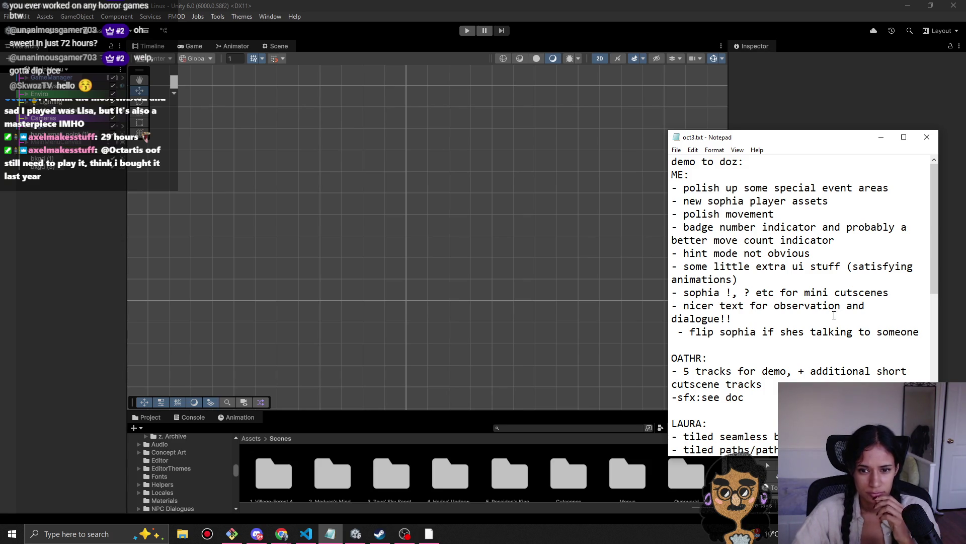
scroll(818, 334, down, 2)
mouse_move(746, 276)
mouse_down()
mouse_move(672, 242)
mouse_move(660, 250)
mouse_up()
key(BackSpace)
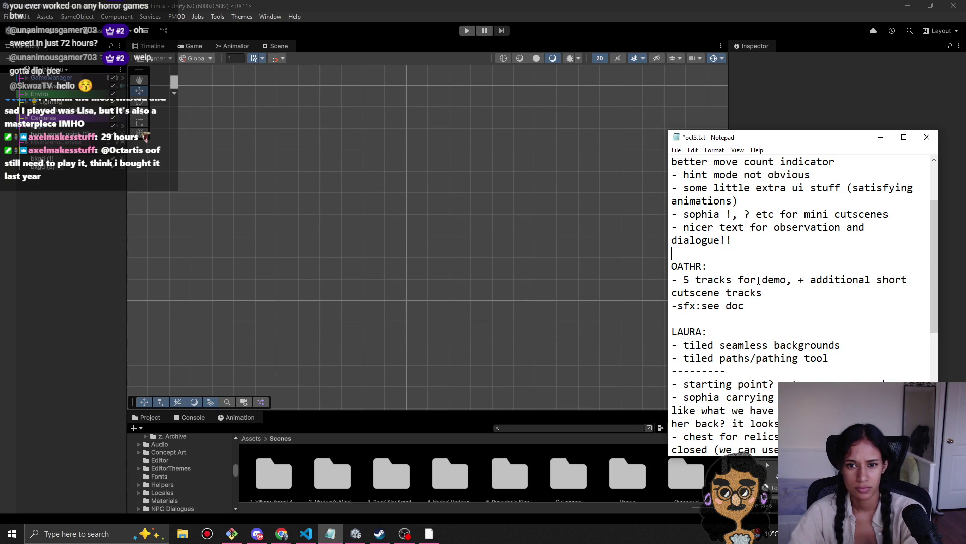
Step: Remove the OATHR block and the blank line below 'dialogue!!'
scroll(758, 280, up, 2)
click(756, 267)
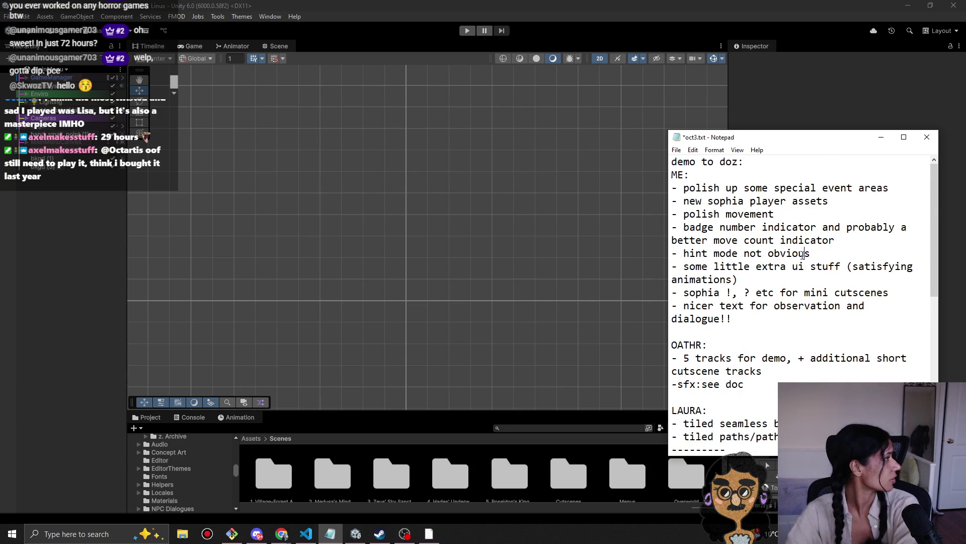
click(805, 254)
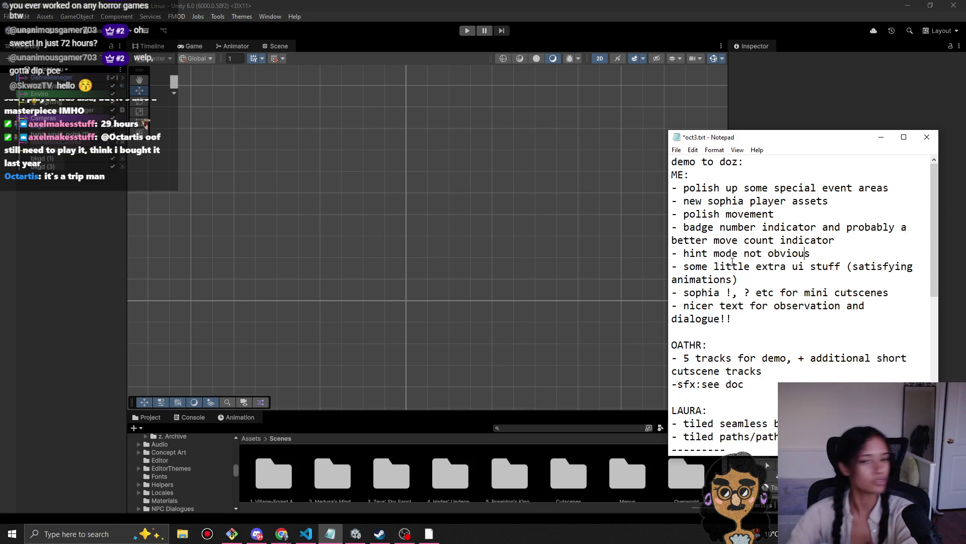
click(761, 332)
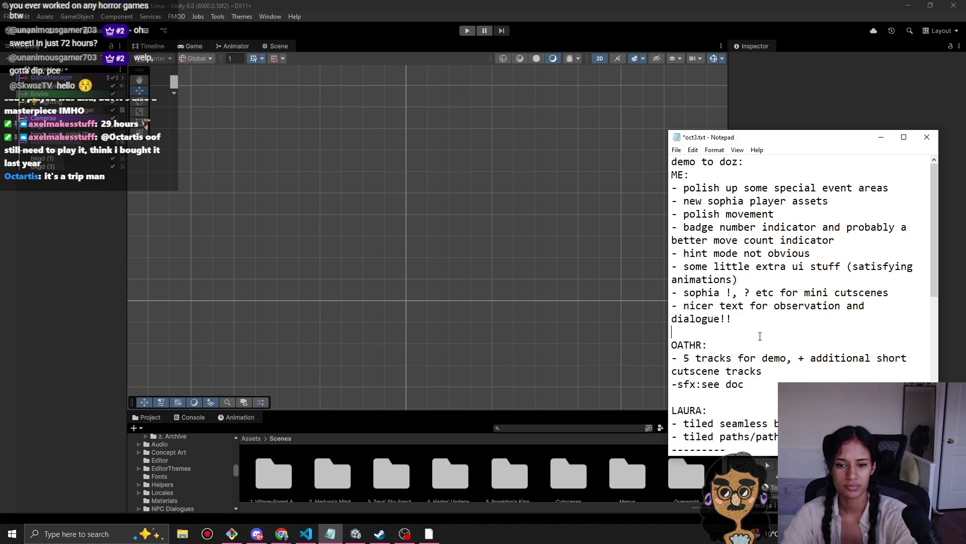
click(791, 358)
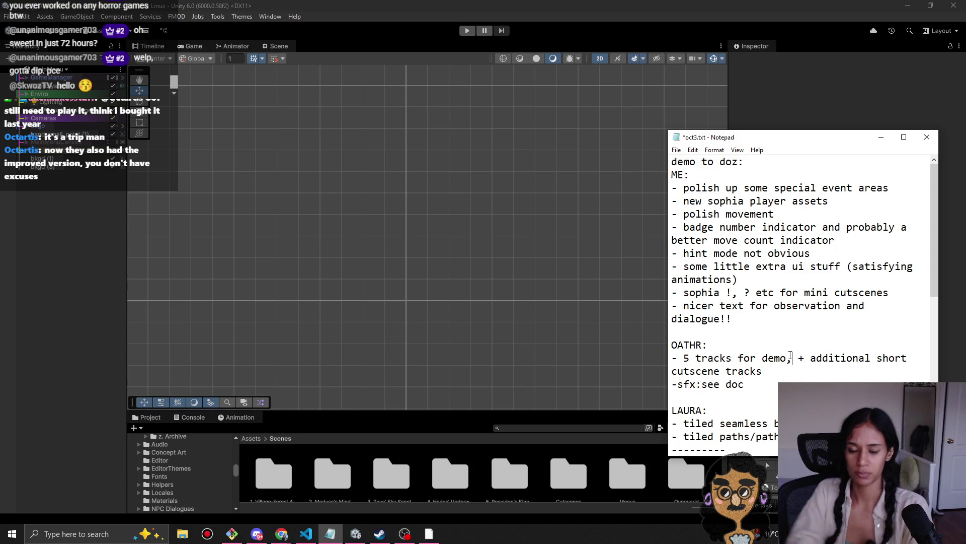
scroll(773, 329, down, 4)
mouse_move(743, 227)
mouse_down()
mouse_move(723, 227)
mouse_move(671, 188)
mouse_up()
key(BackSpace)
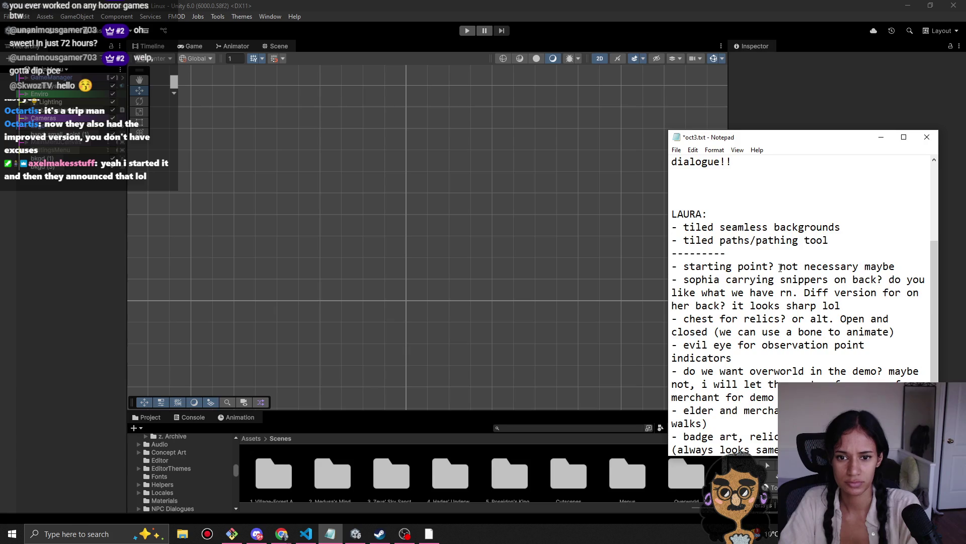
scroll(781, 267, up, 2)
key(BackSpace)
Step: Delete the whole LAURA block with its three items
scroll(775, 283, down, 5)
scroll(774, 285, up, 3)
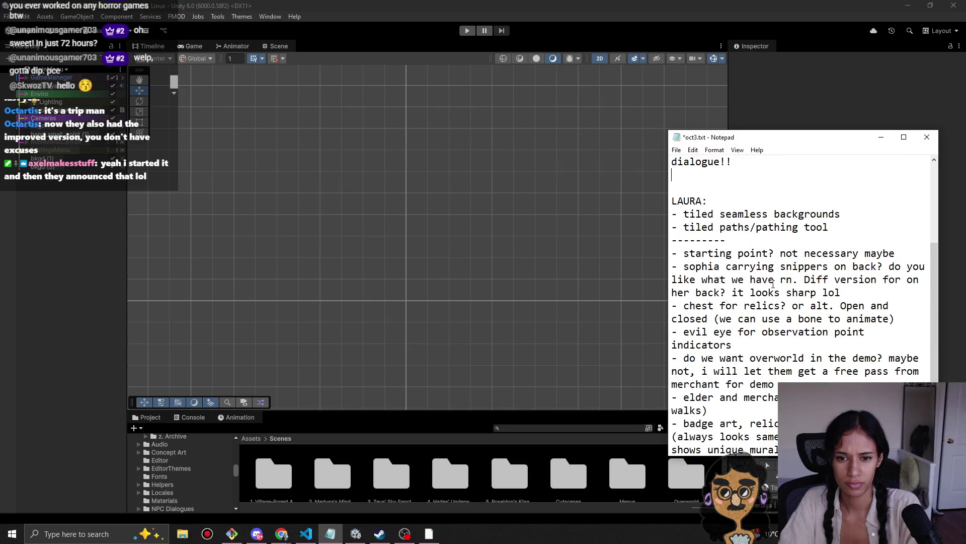
mouse_move(838, 232)
mouse_down()
mouse_move(692, 228)
mouse_move(673, 214)
mouse_up()
mouse_move(727, 241)
mouse_down()
mouse_move(673, 241)
mouse_move(671, 200)
mouse_up()
key(BackSpace)
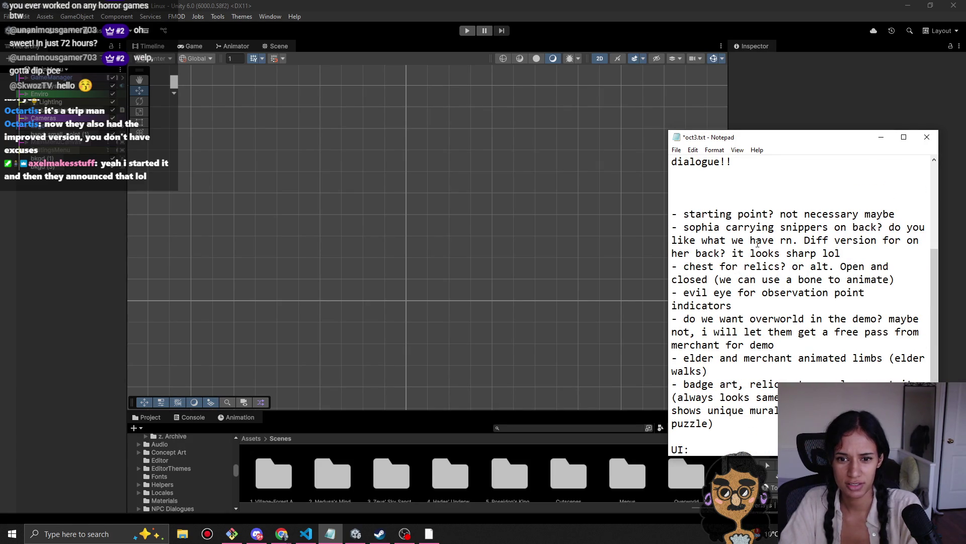
Step: Delete the 'do we want overworld' item, then select all the notes
scroll(810, 282, down, 2)
drag(814, 290, 673, 267)
key(BackSpace)
key(BackSpace)
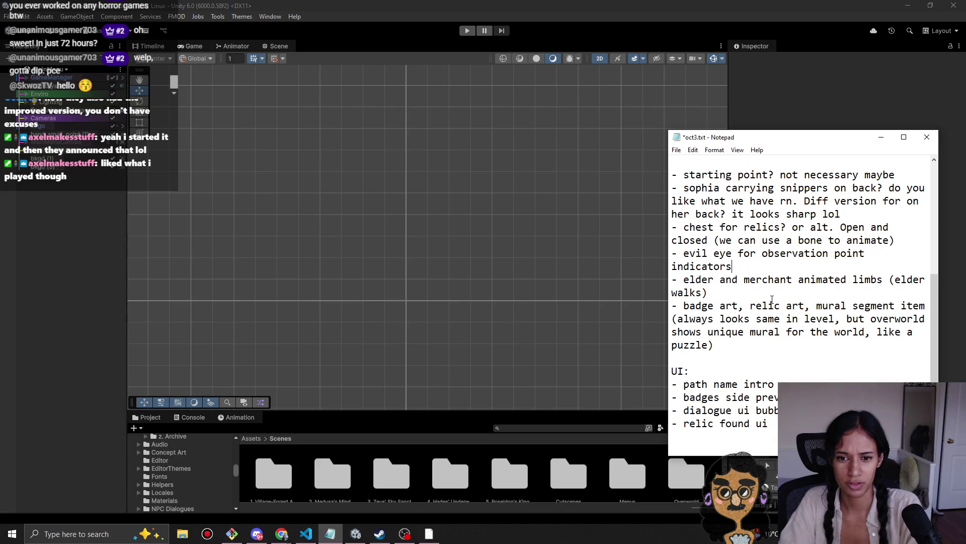
click(746, 288)
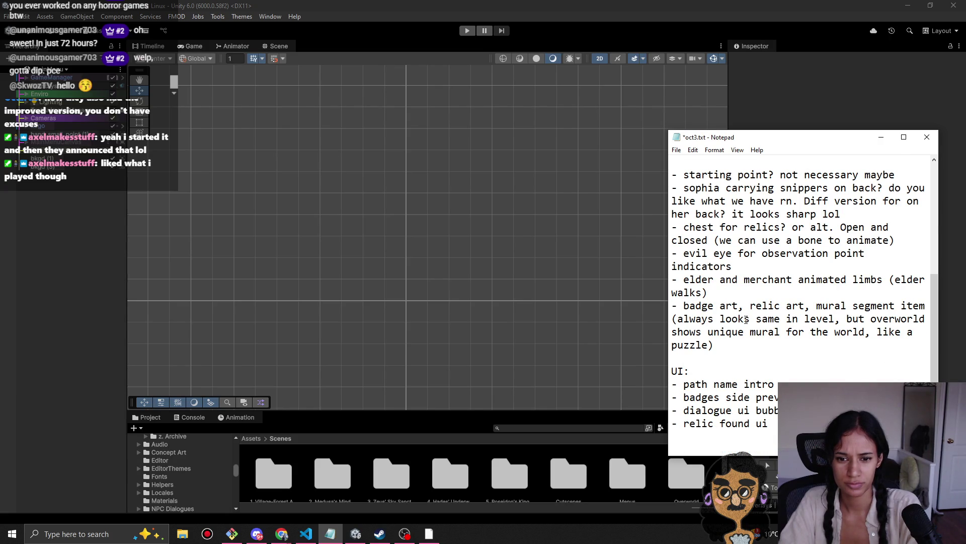
click(740, 345)
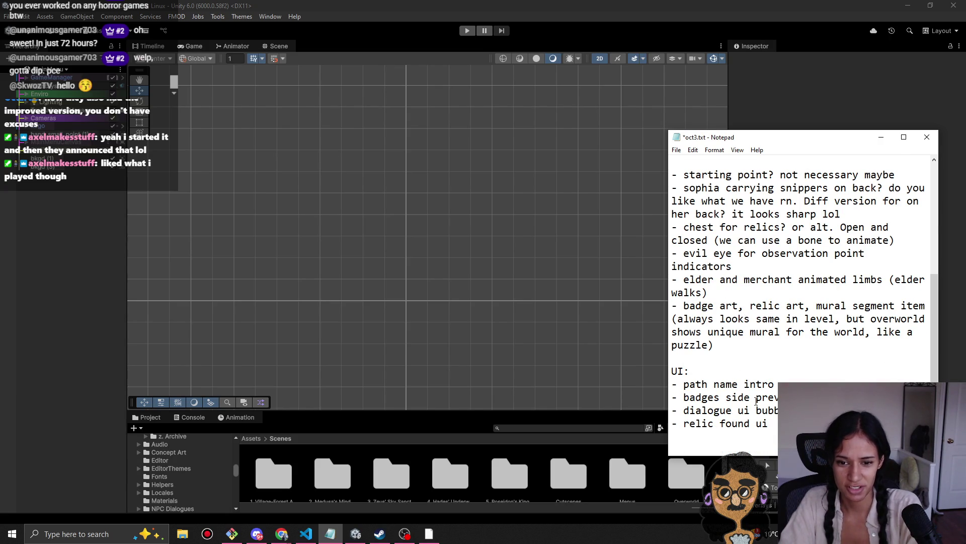
mouse_move(768, 427)
mouse_down()
mouse_move(675, 241)
mouse_move(683, 141)
mouse_up()
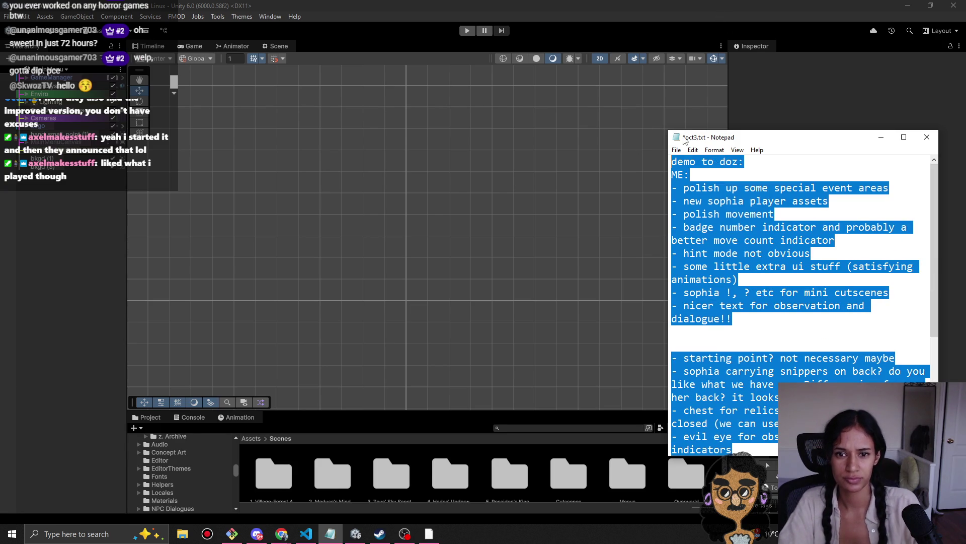
Step: Open oct15.txt, answering the save prompt for oct3.txt
click(676, 150)
click(687, 183)
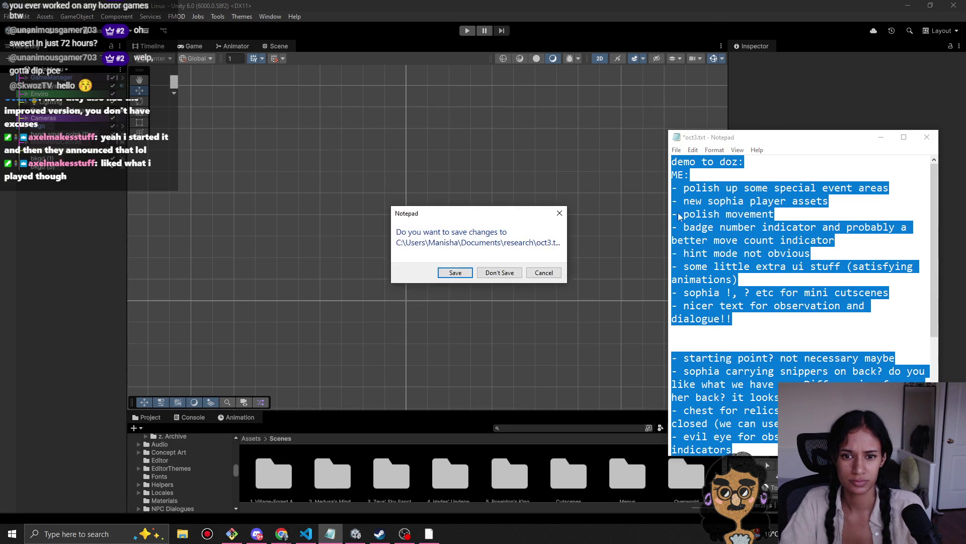
click(500, 272)
double_click(640, 226)
Step: Paste the demo notes at the end and add a 'laura:' heading above 'starting point?'
scroll(750, 400, down, 1)
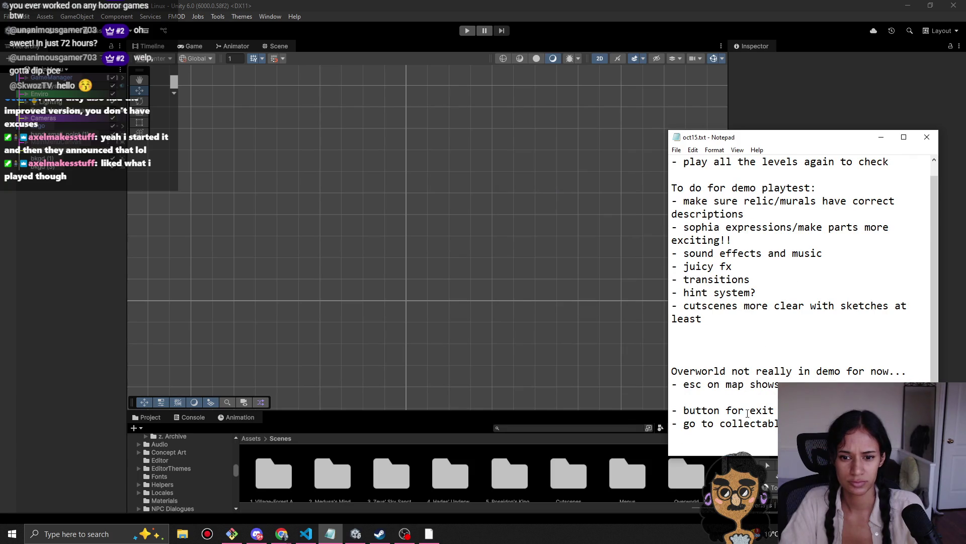
key(Down)
key(Down)
key(Down)
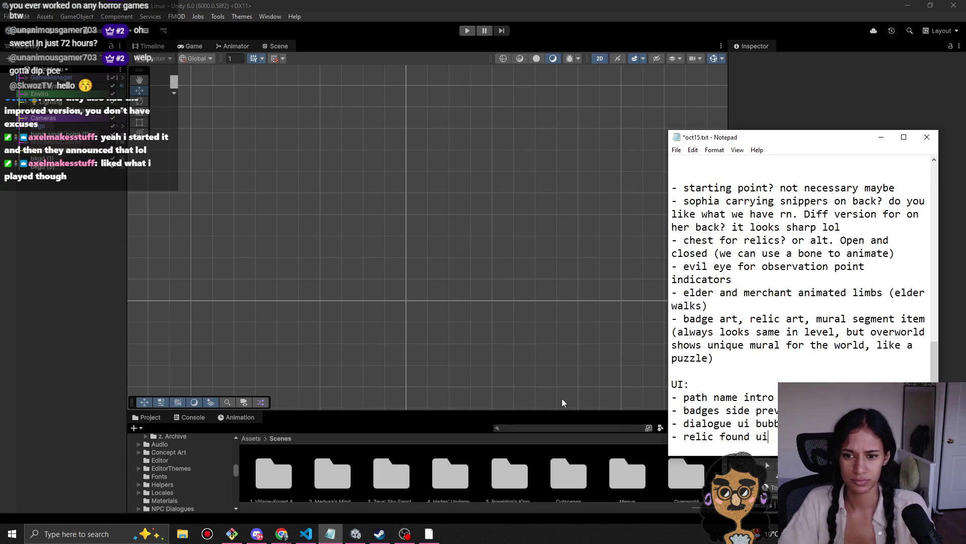
scroll(840, 316, up, 3)
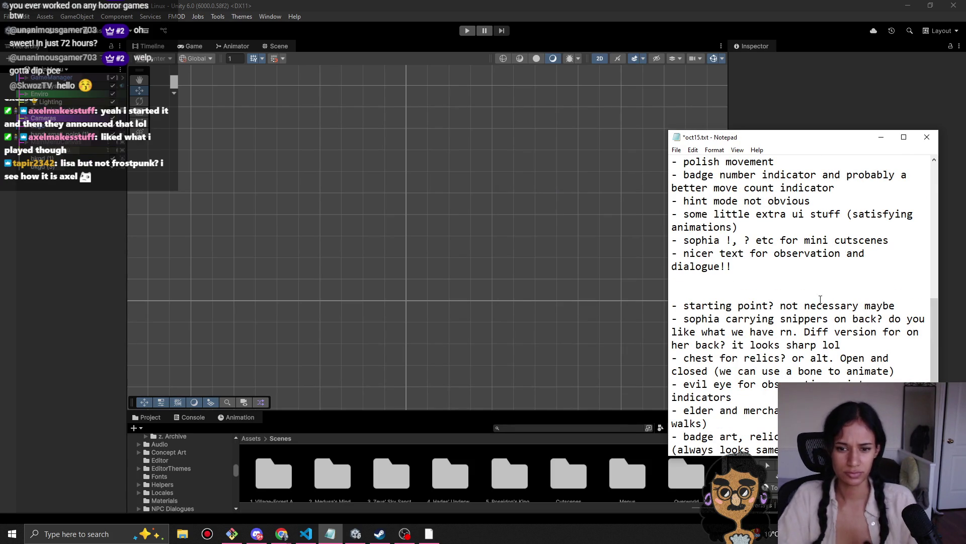
click(740, 290)
text(laura:)
scroll(762, 302, down, 3)
scroll(766, 342, up, 10)
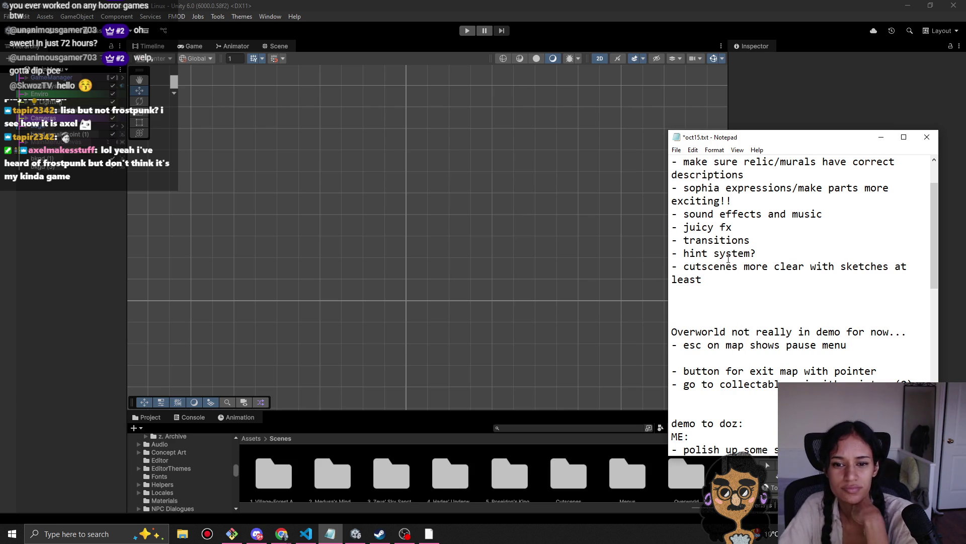
Step: Select the Overworld notes through the (Q) item
scroll(729, 252, up, 2)
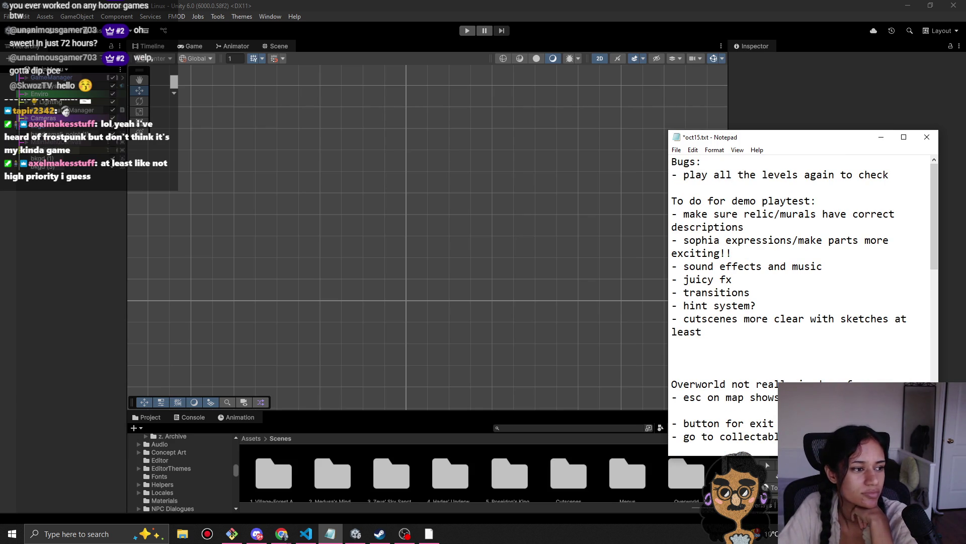
scroll(806, 309, down, 2)
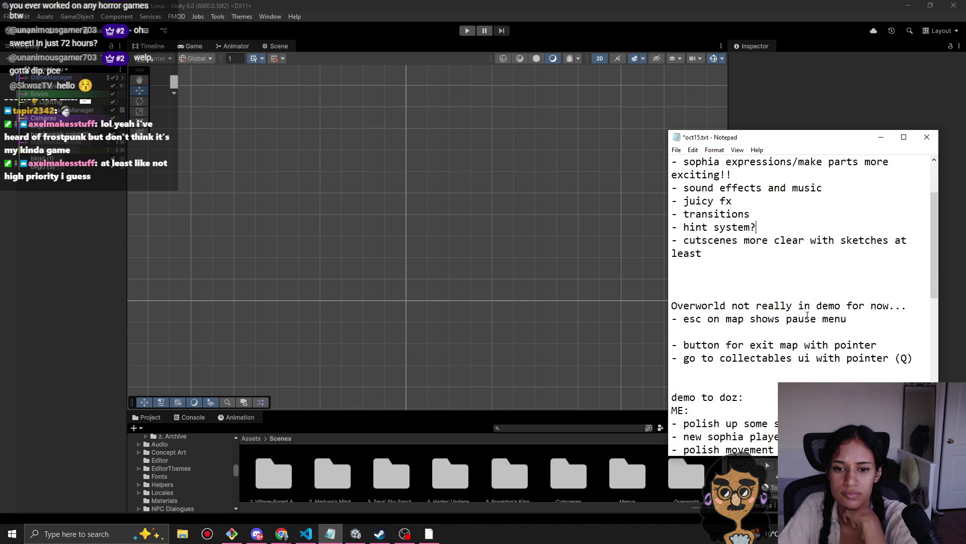
scroll(807, 315, down, 1)
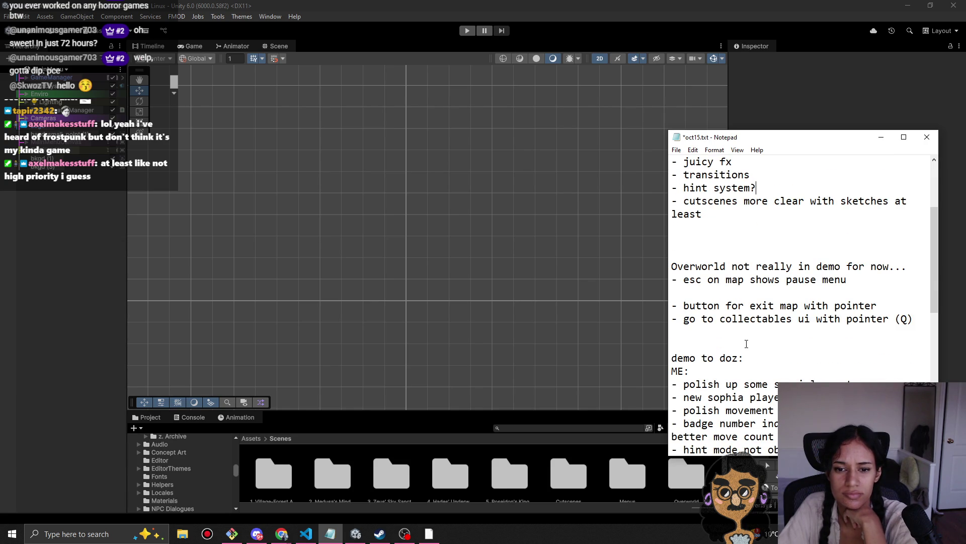
drag(746, 344, 708, 256)
scroll(699, 244, down, 4)
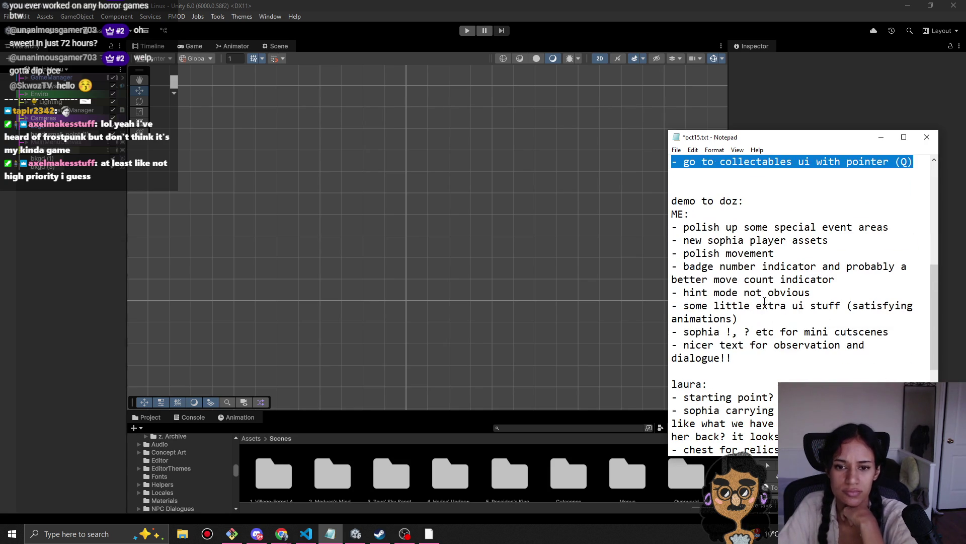
scroll(784, 239, down, 5)
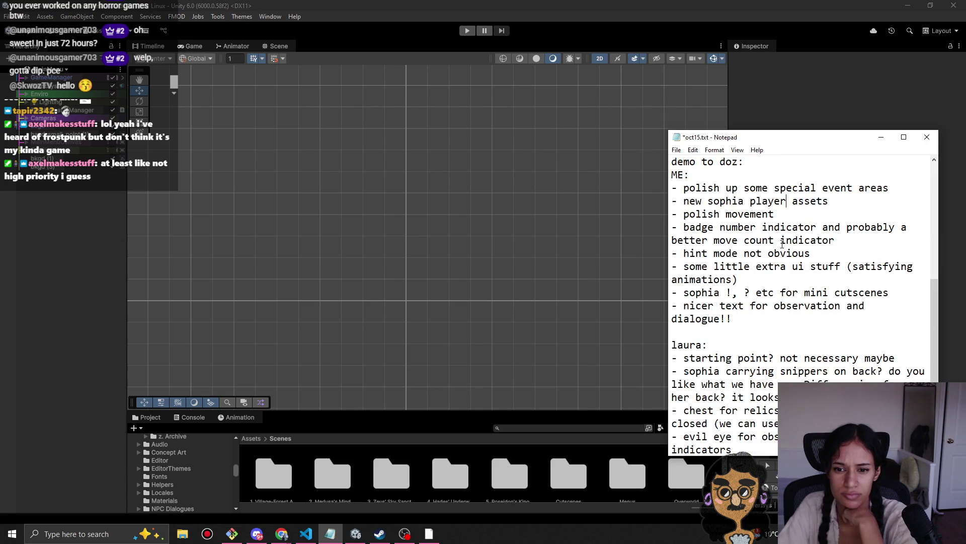
scroll(795, 269, up, 10)
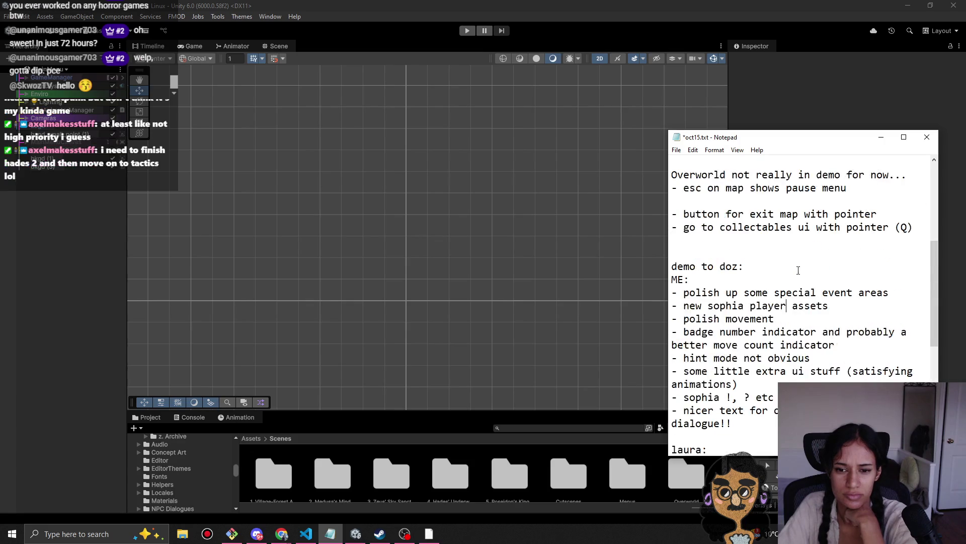
click(798, 191)
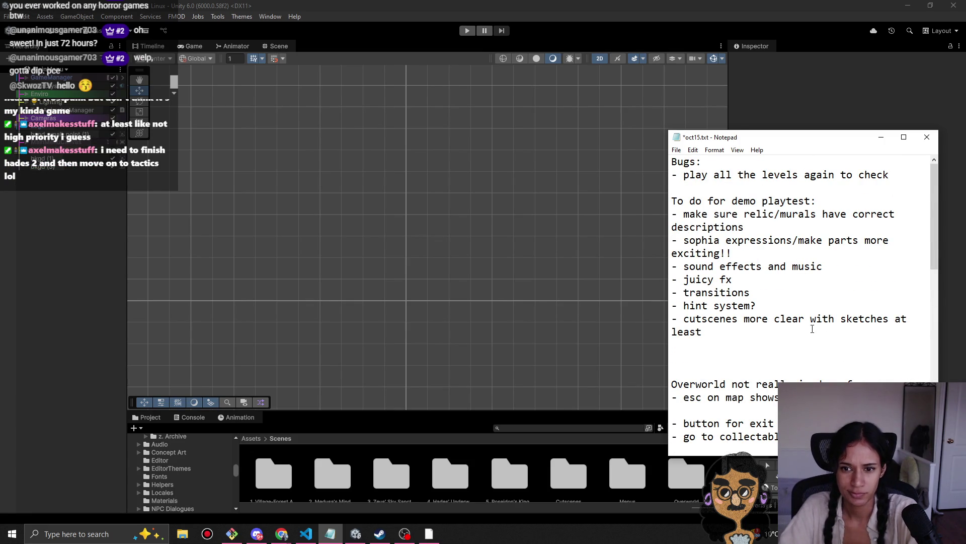
scroll(813, 329, down, 6)
scroll(815, 338, up, 6)
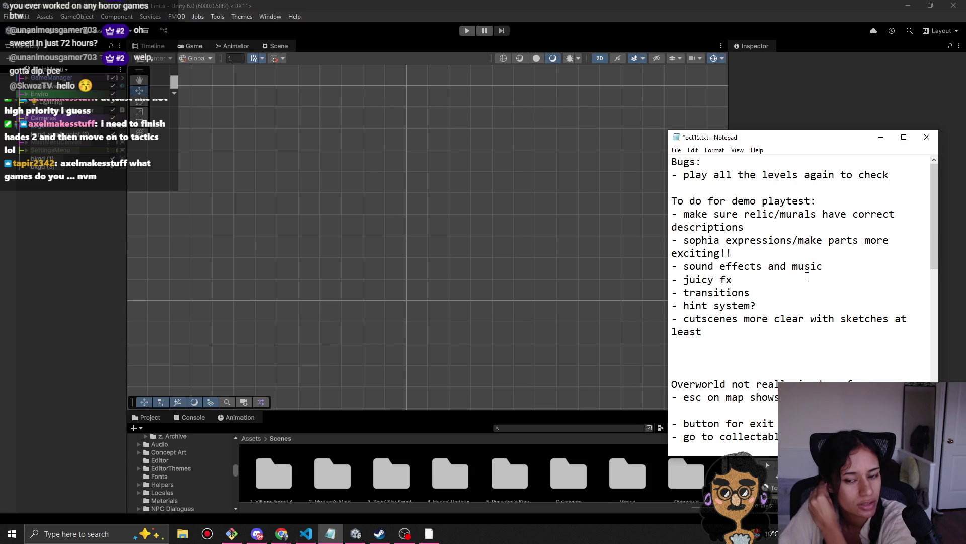
scroll(808, 279, down, 10)
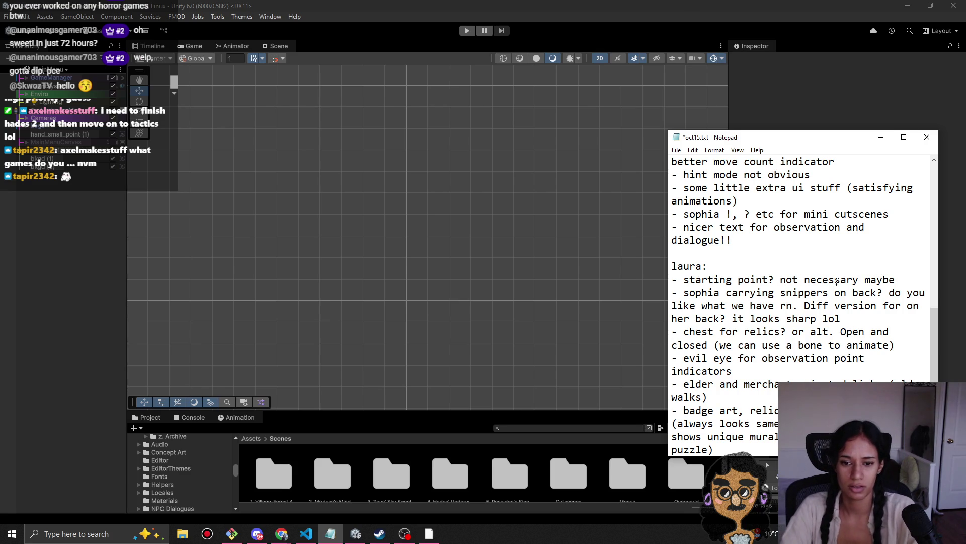
scroll(751, 318, down, 3)
scroll(803, 375, up, 13)
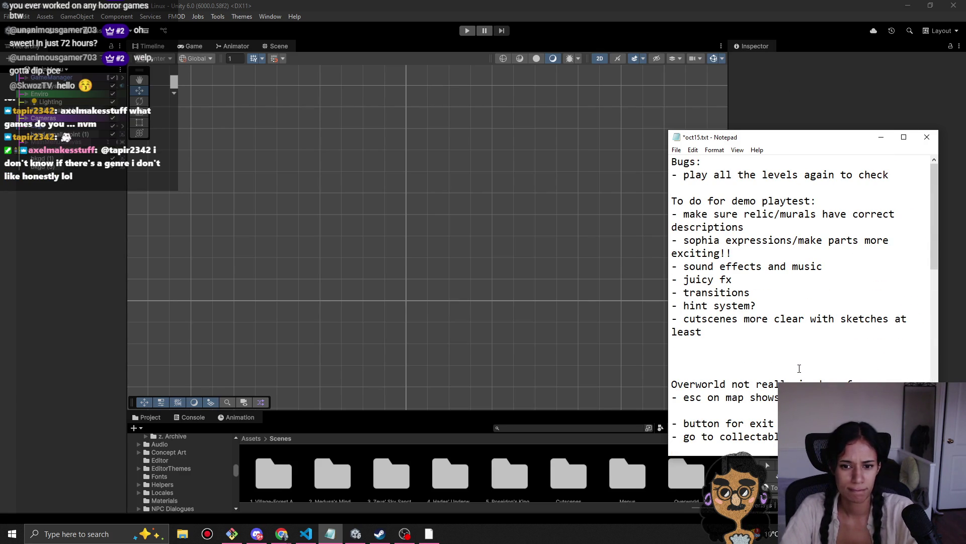
scroll(799, 369, down, 13)
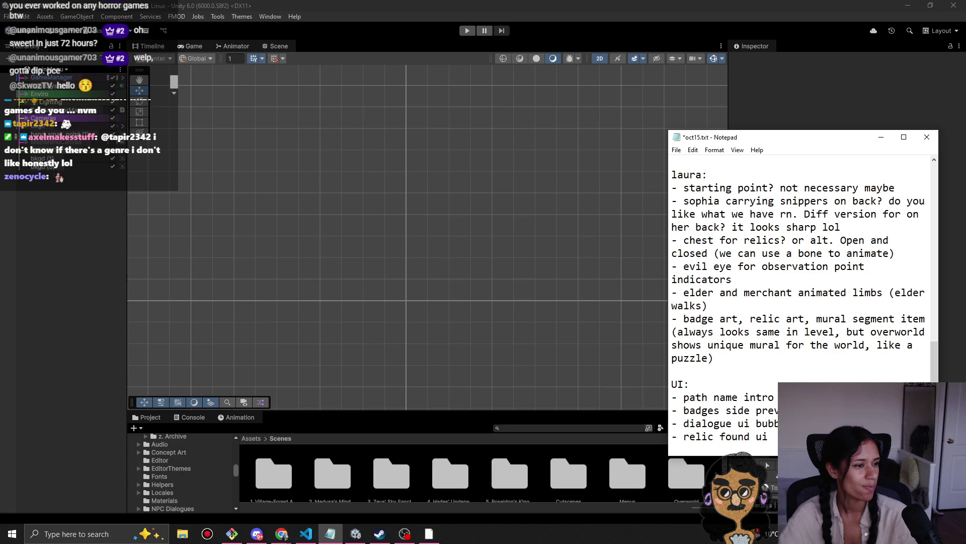
Step: Insert a comma on the blank line above UI: and save oct15.txt
click(750, 380)
click(762, 371)
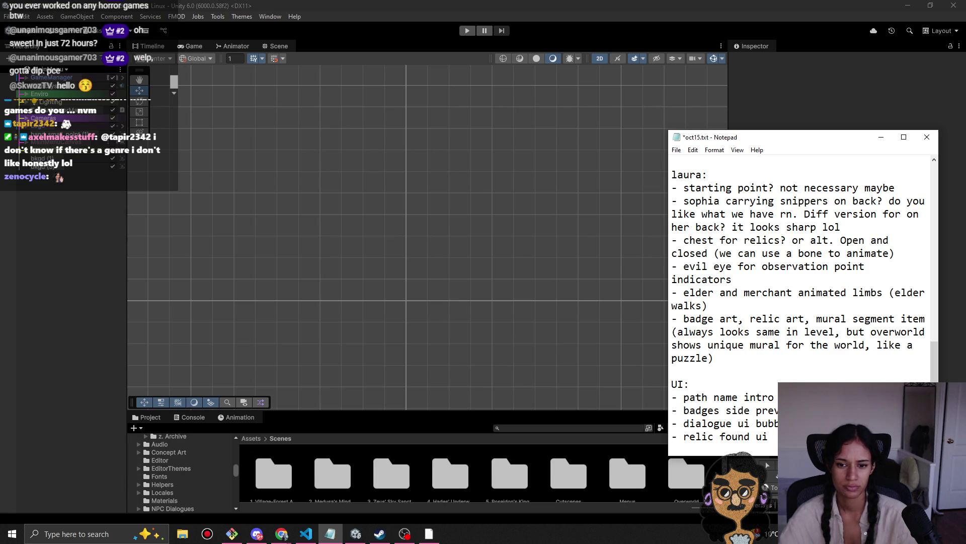
text(,)
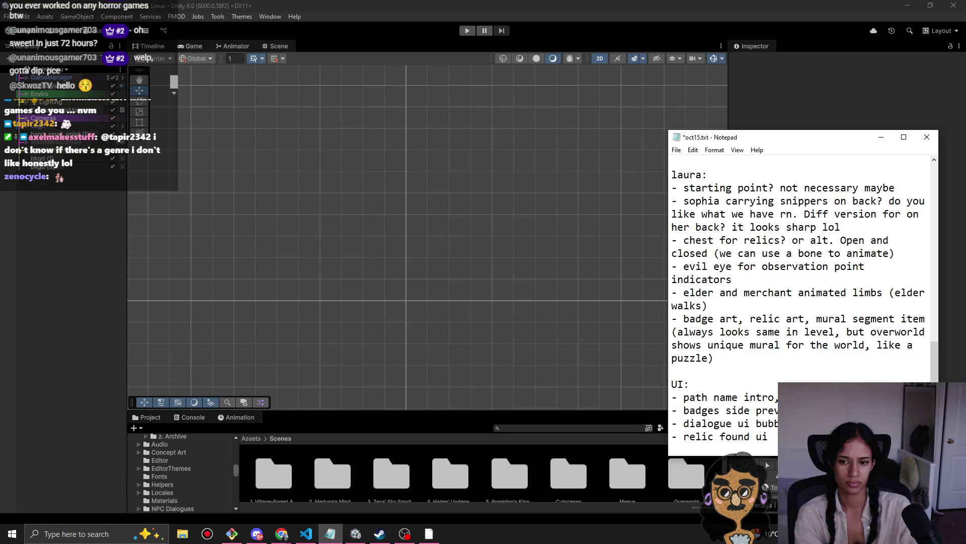
key(ctrl+s)
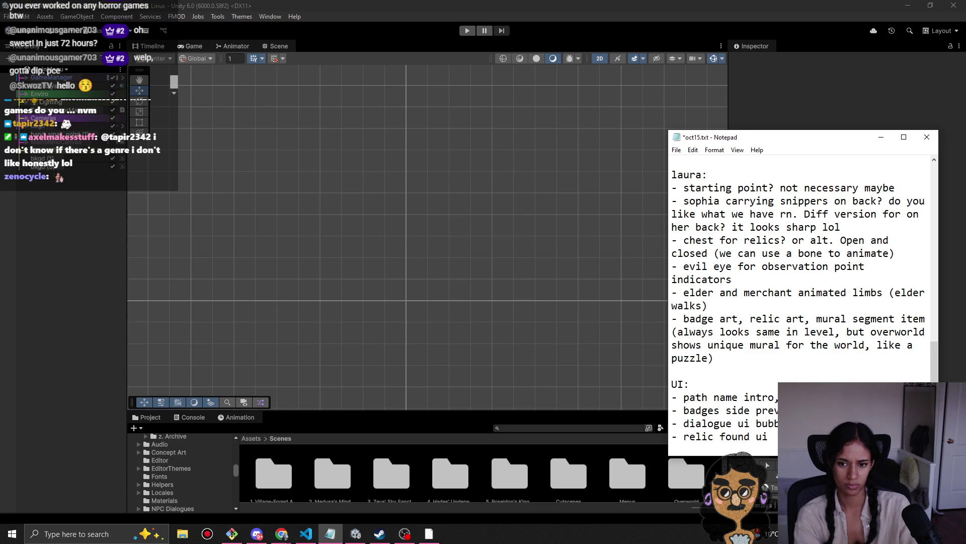
key(ctrl+s)
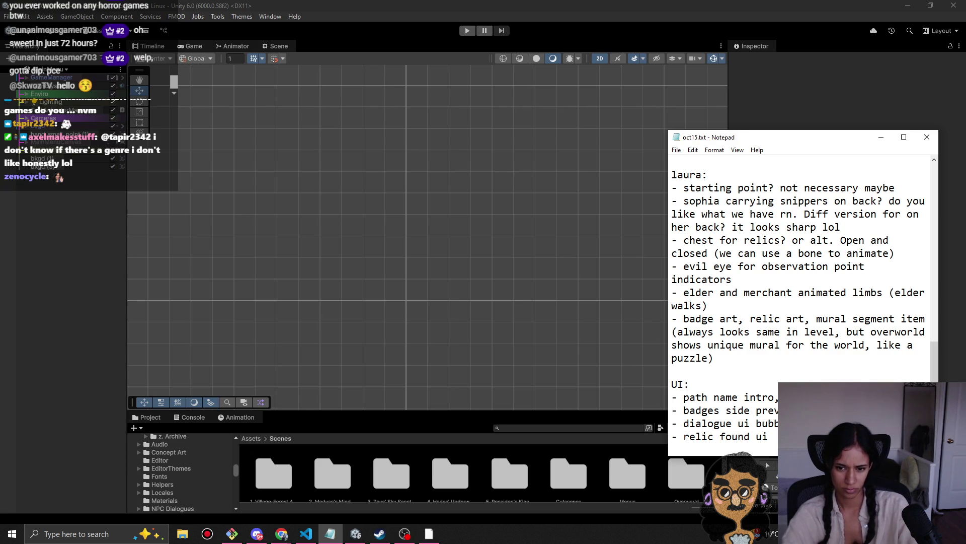
Step: Delete the extra blank line above 'Overworld not really in demo for now...' and save
scroll(800, 302, up, 6)
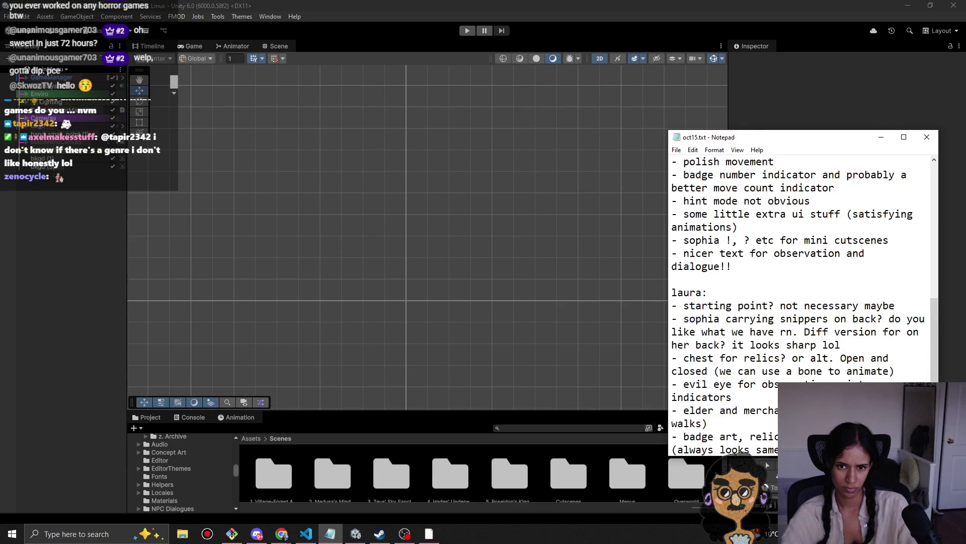
scroll(801, 302, up, 6)
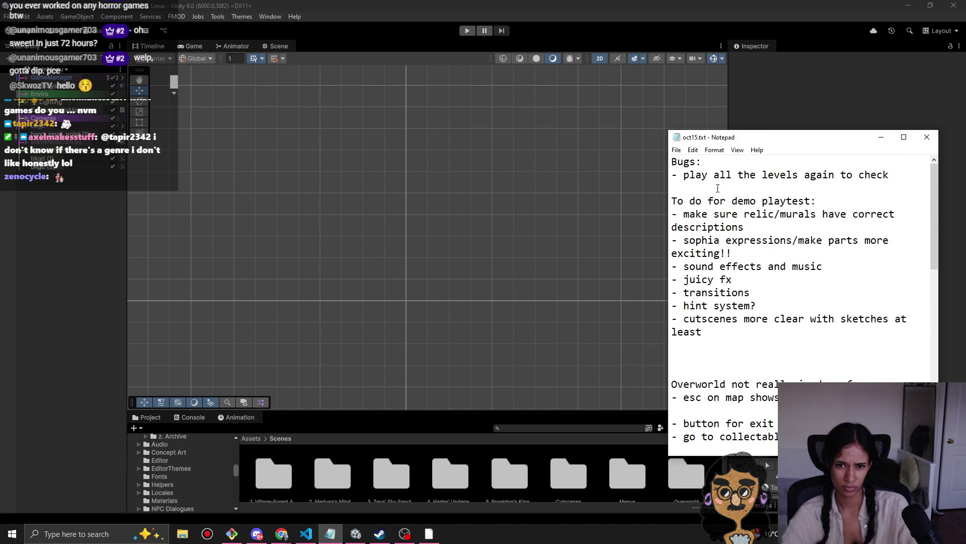
mouse_move(715, 195)
mouse_down()
mouse_move(697, 215)
mouse_move(768, 241)
mouse_move(752, 341)
mouse_up()
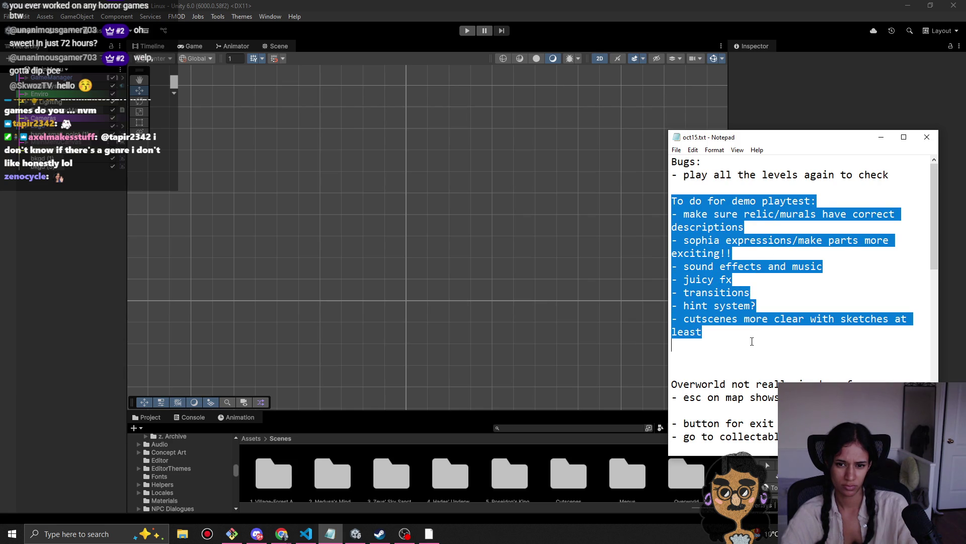
scroll(752, 342, down, 4)
click(715, 203)
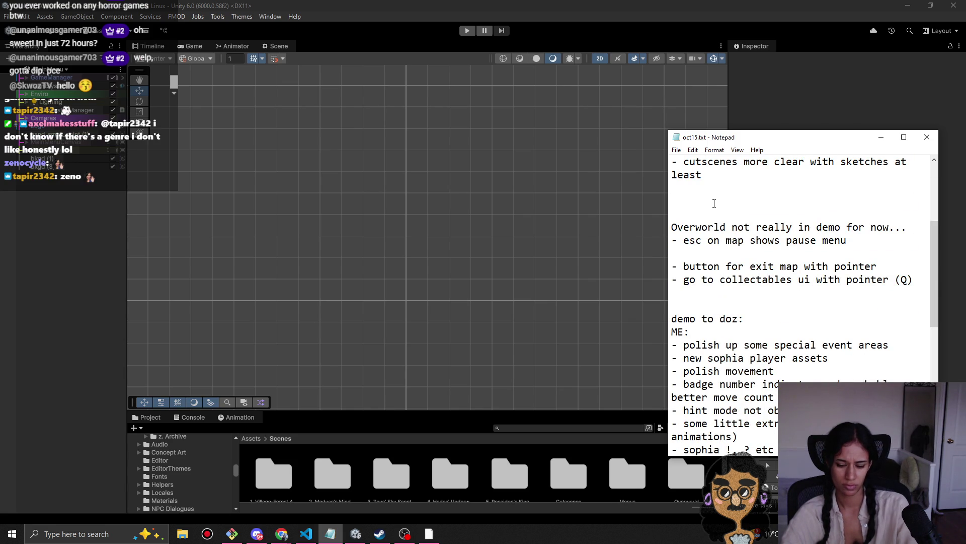
key(BackSpace)
key(ctrl+s)
Step: Select the whole 'some little extra ui stuff (satisfying animations)' line
click(717, 229)
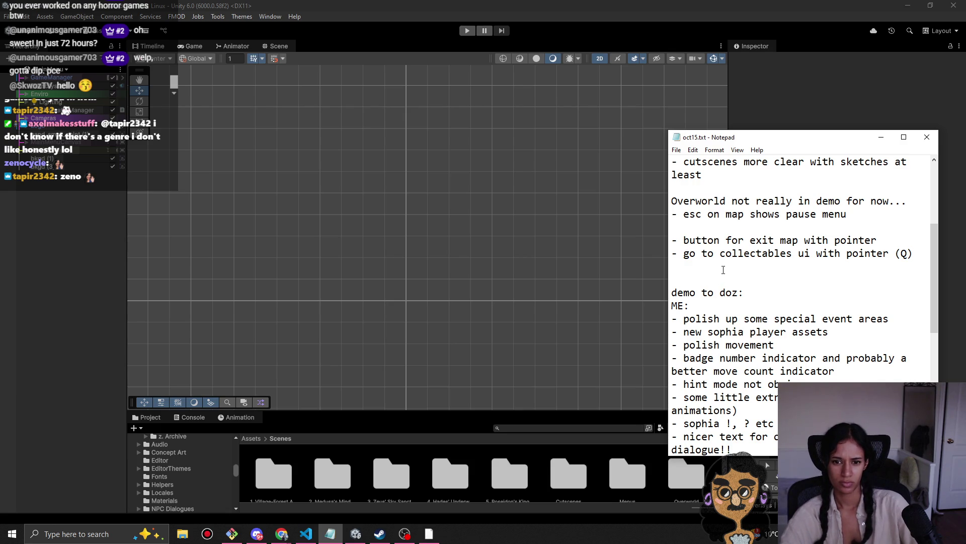
click(749, 334)
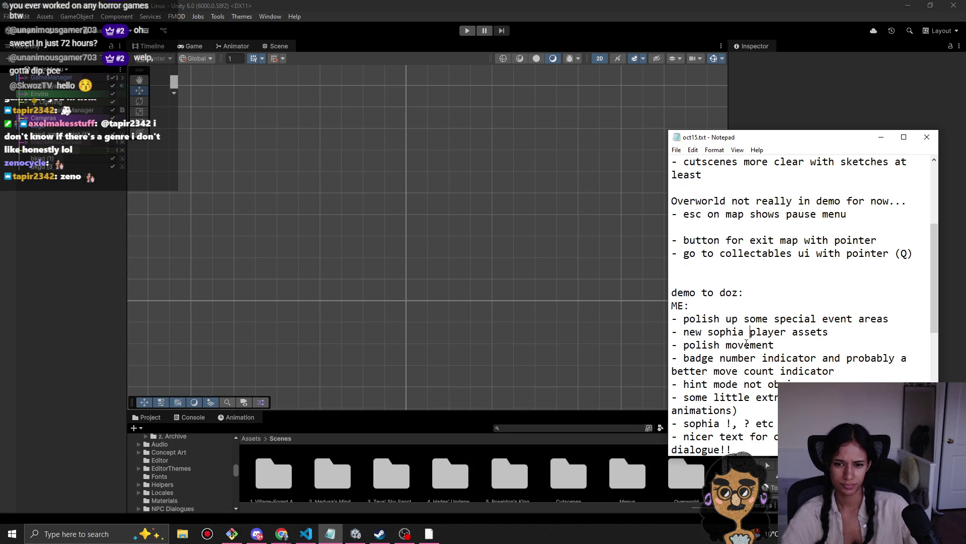
drag(738, 384, 744, 384)
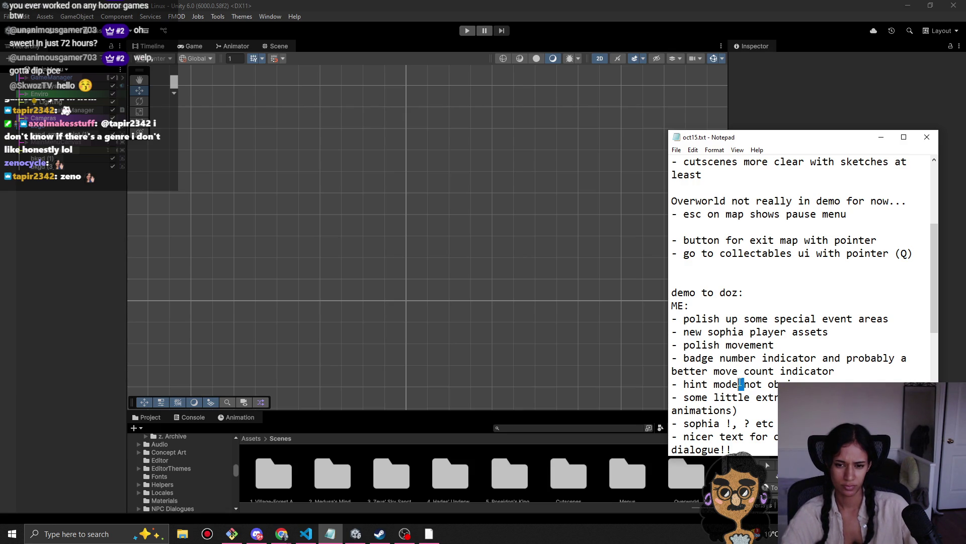
drag(757, 397, 750, 397)
scroll(753, 397, down, 2)
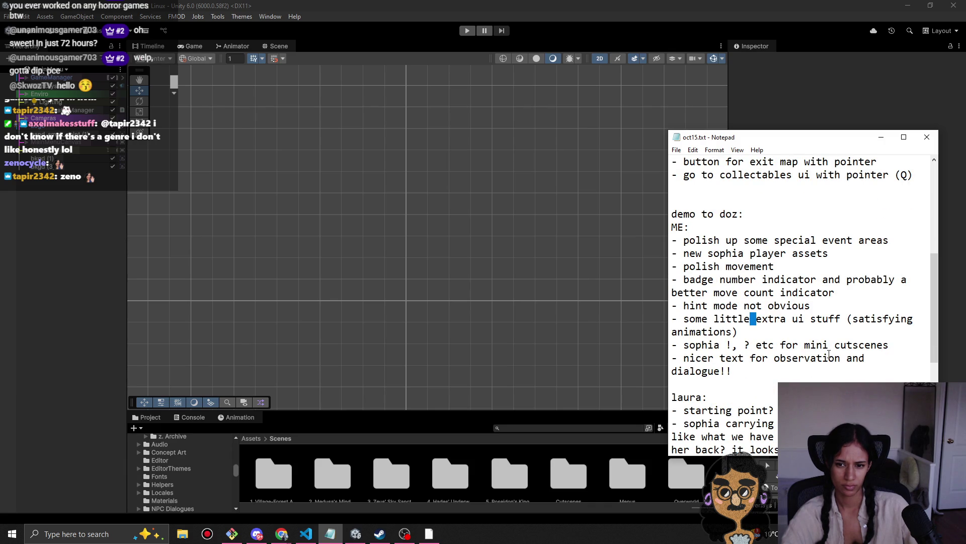
drag(810, 318, 708, 320)
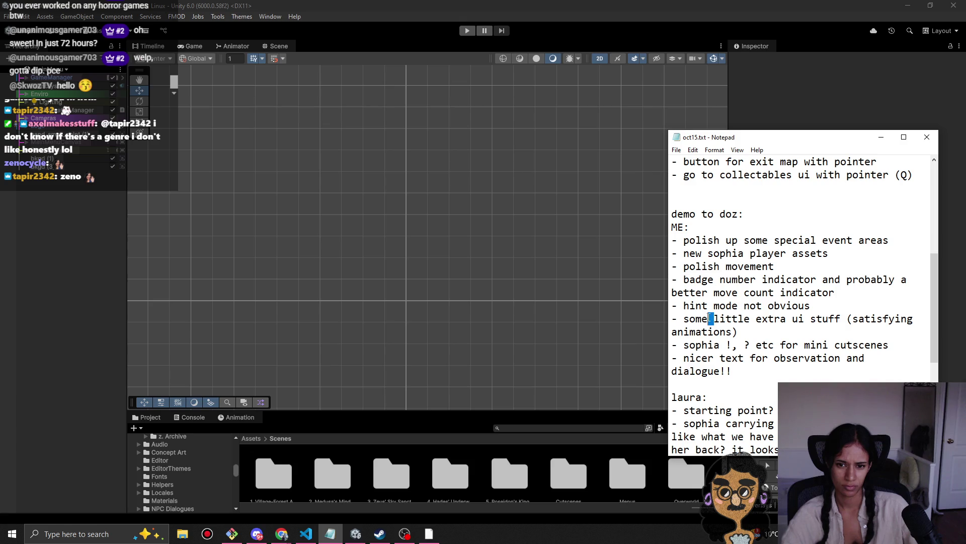
click(753, 320)
drag(793, 319, 799, 319)
click(810, 318)
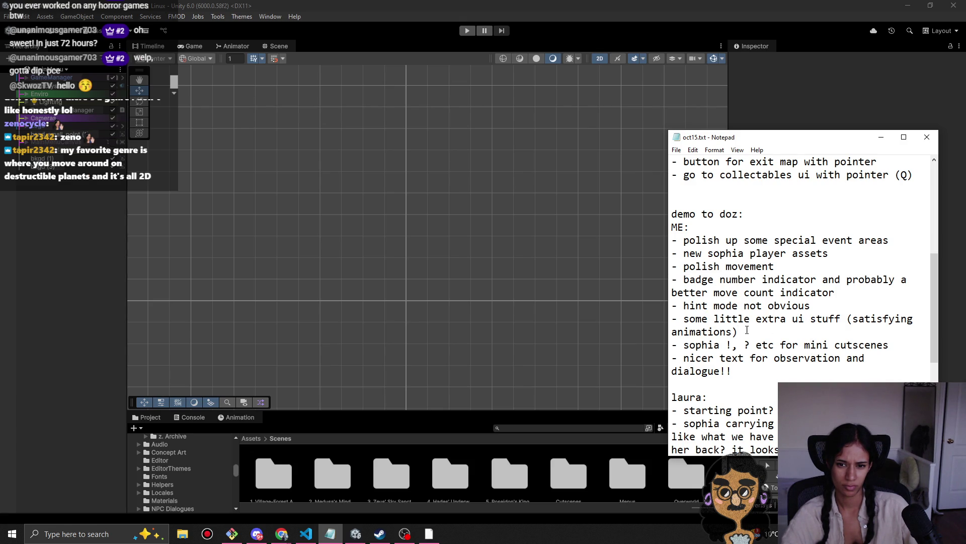
triple_click(764, 322)
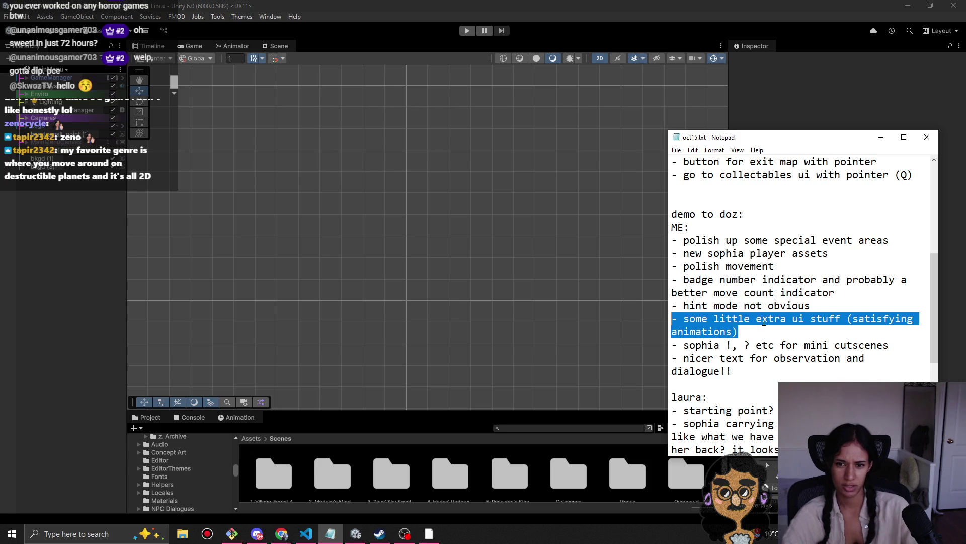
Step: Delete the 'some little extra ui stuff' item and its leftover empty line
key(BackSpace)
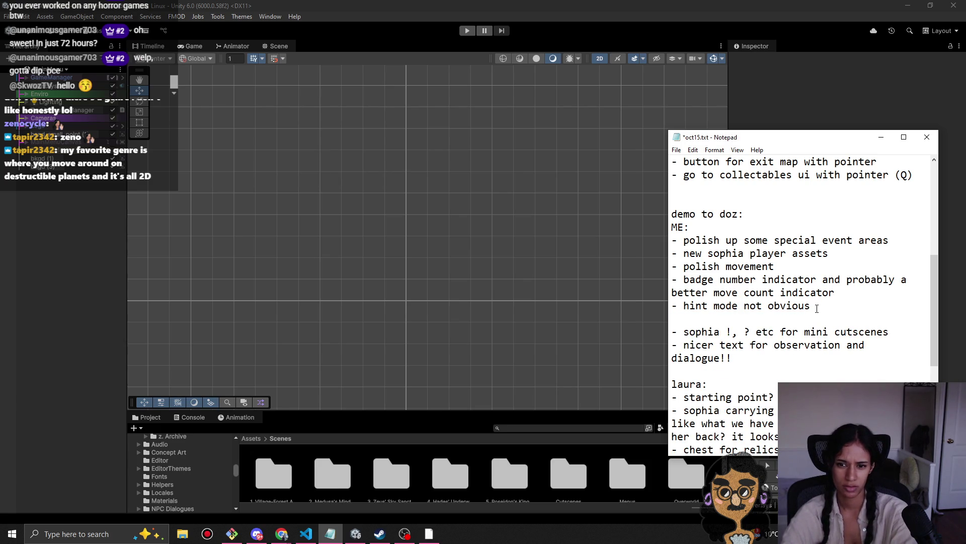
key(BackSpace)
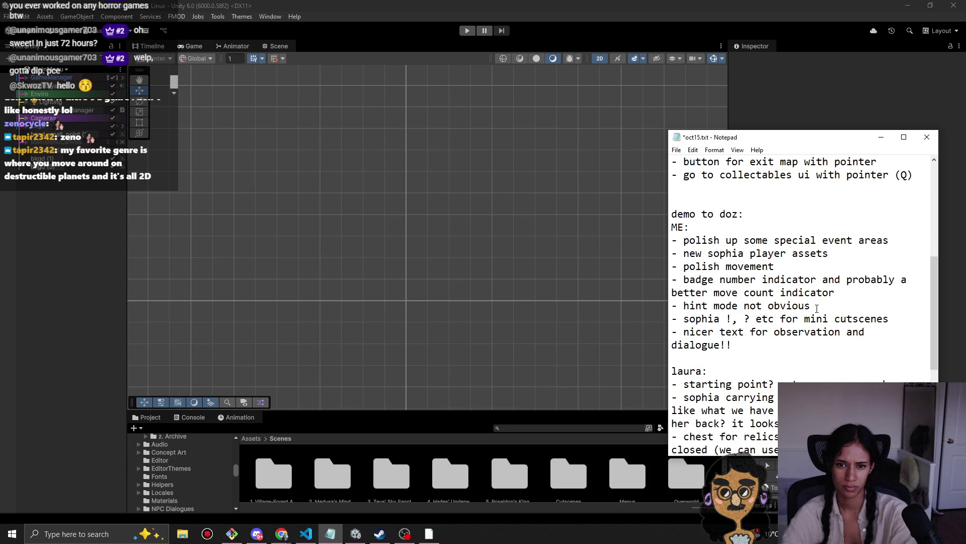
scroll(785, 346, down, 1)
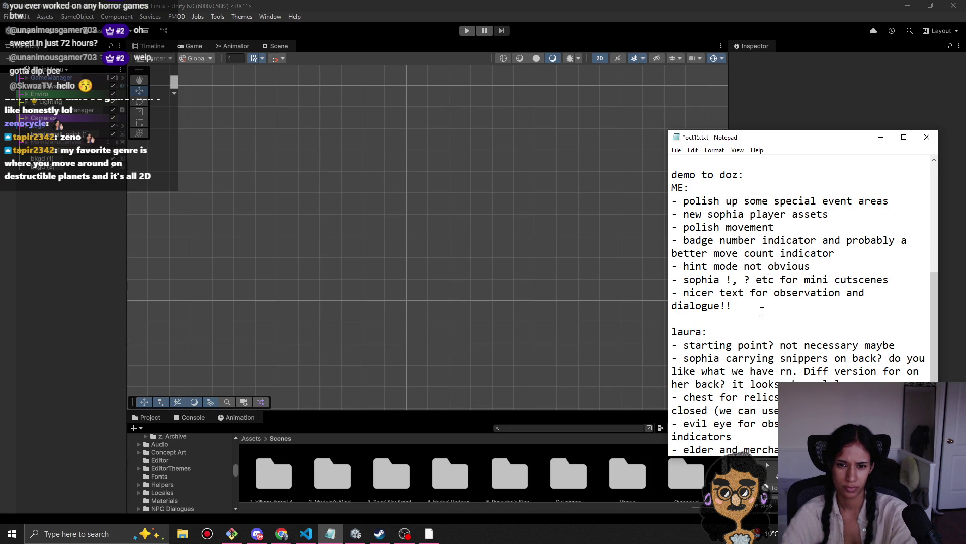
scroll(762, 311, up, 1)
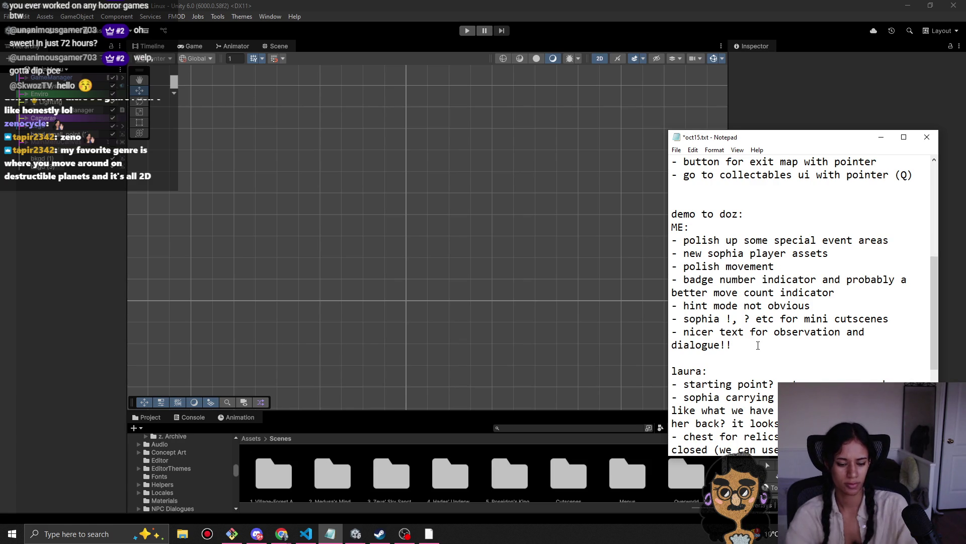
Step: Add 'ask laura for font check' after dialogue!!, save, and bring up the Pomofocus tab
text(ask laura )
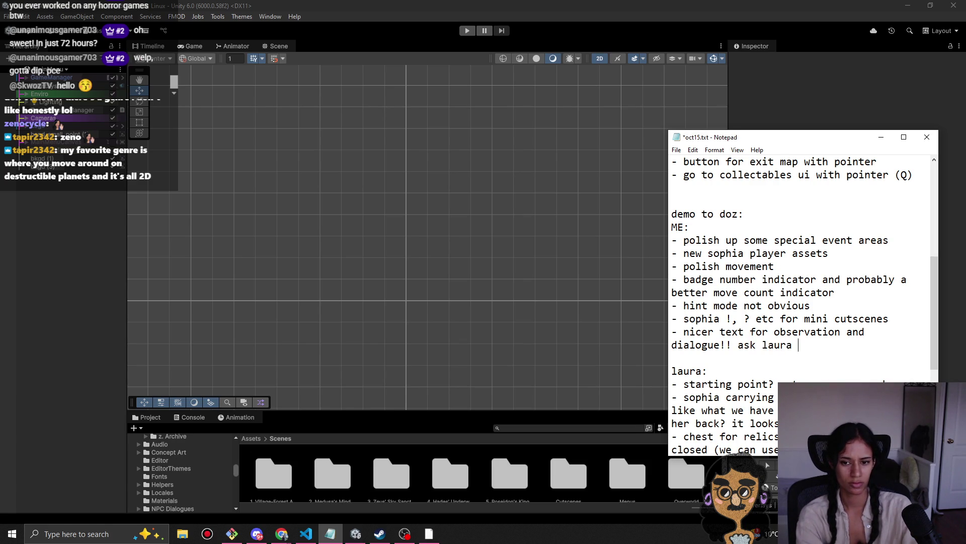
text(for font check)
key(ctrl+s)
scroll(758, 346, down, 5)
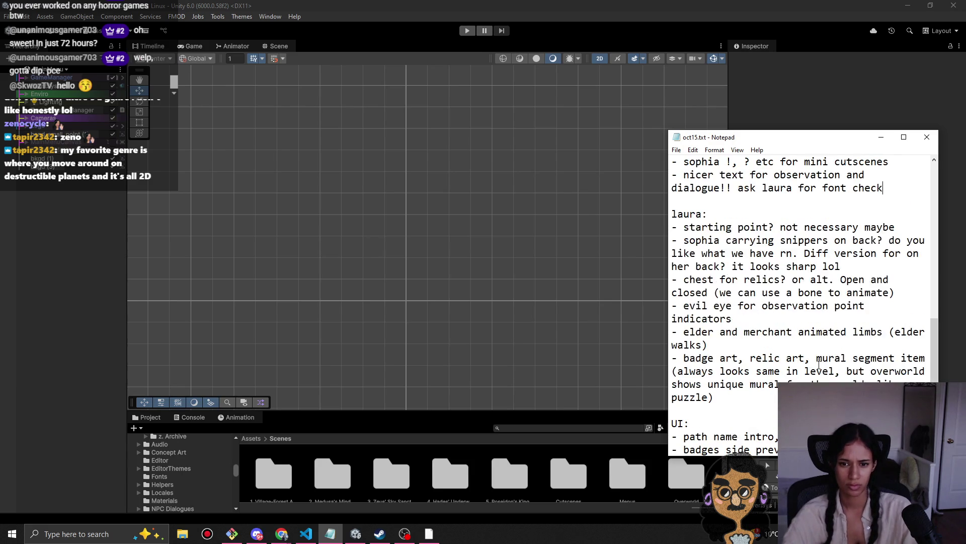
scroll(819, 377, up, 6)
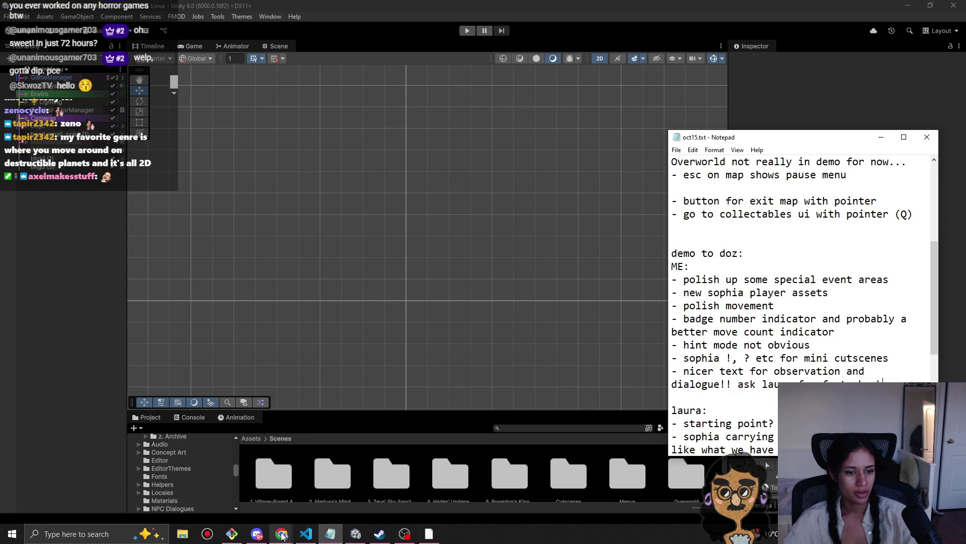
mouse_move(281, 535)
click(271, 503)
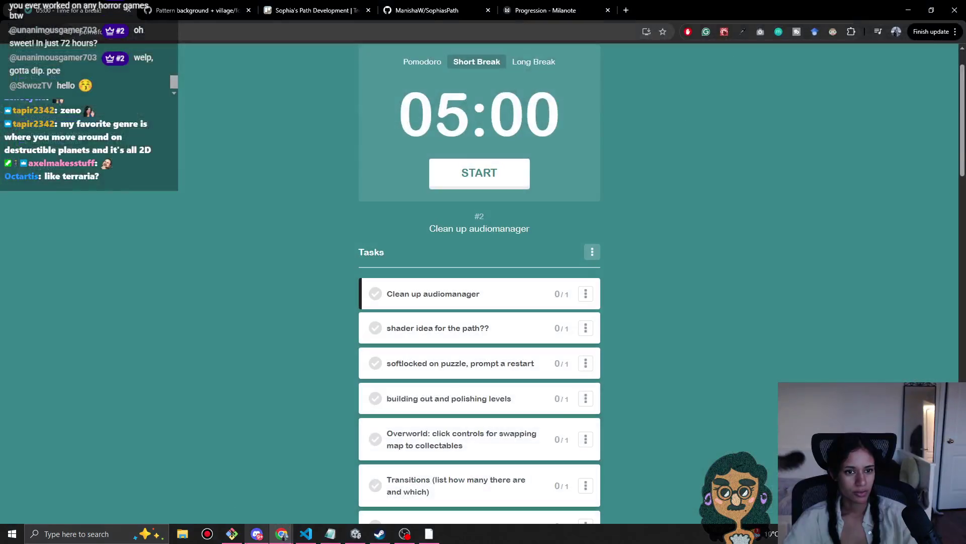
scroll(703, 328, down, 2)
scroll(706, 329, down, 2)
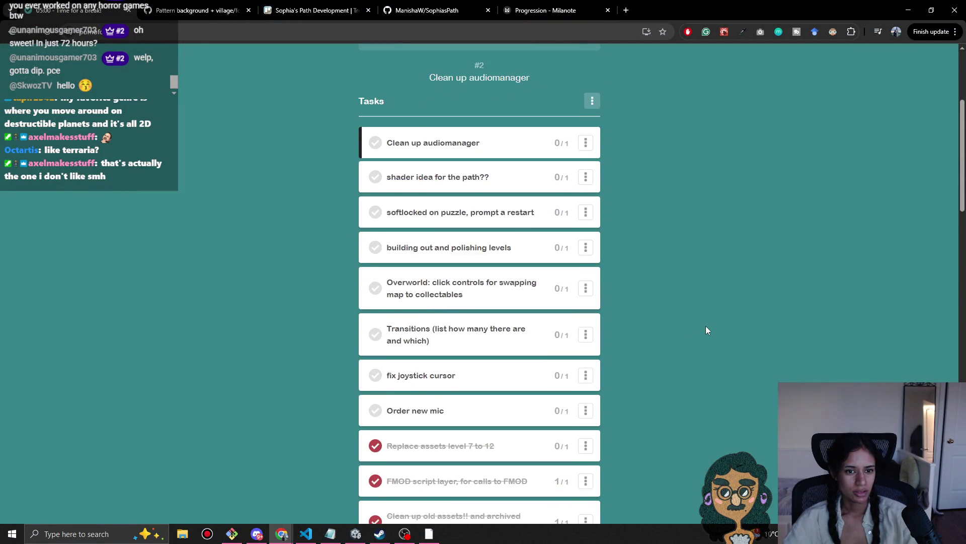
scroll(707, 328, up, 2)
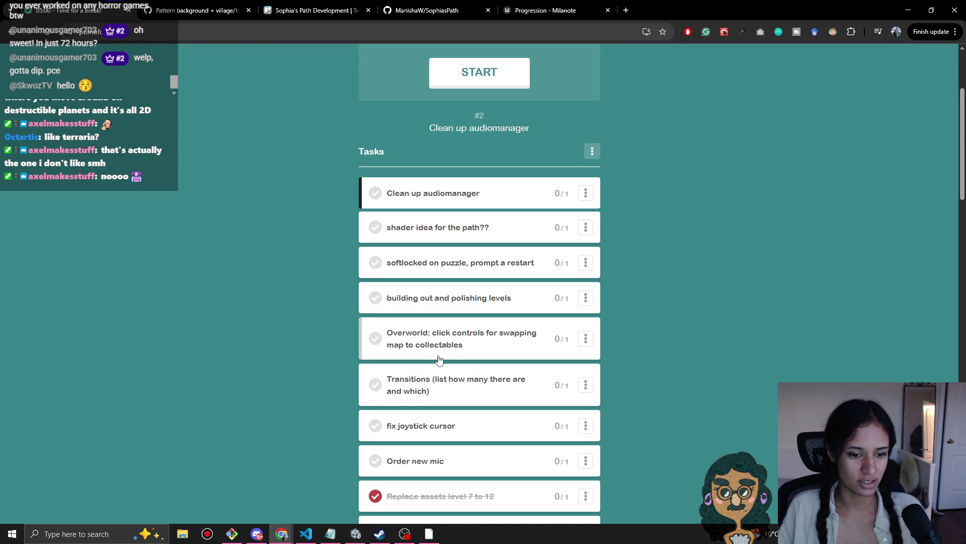
drag(417, 389, 447, 265)
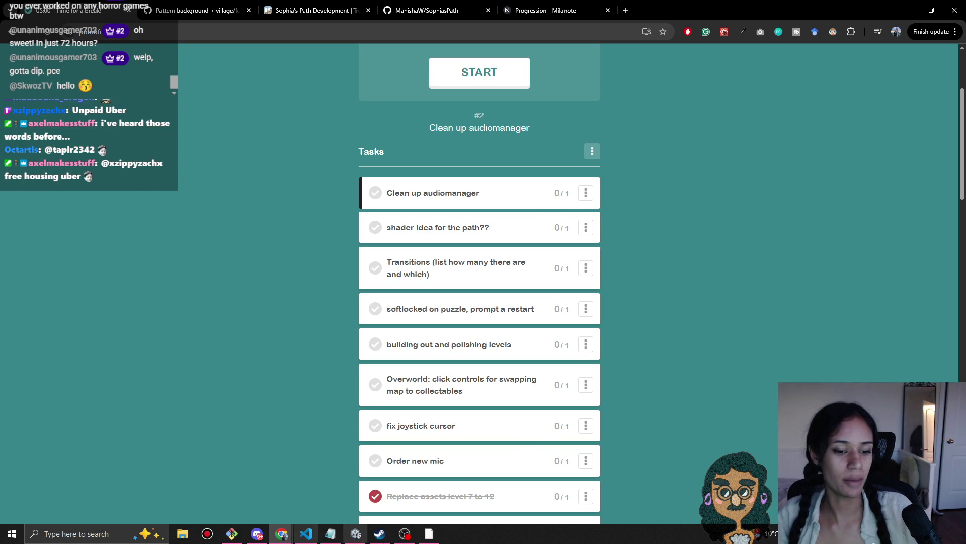
Step: Begin reordering the Pomofocus task list to move the Transitions card
mouse_move(408, 532)
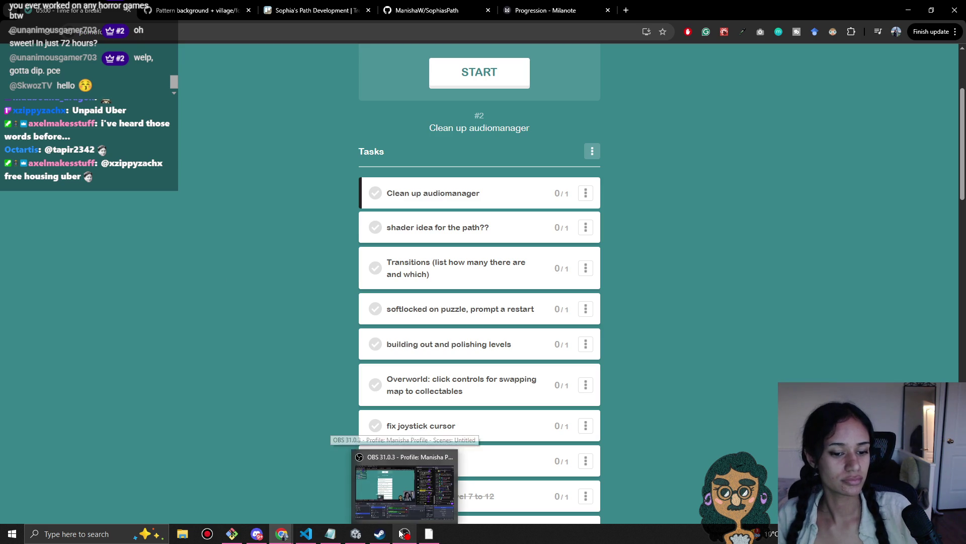